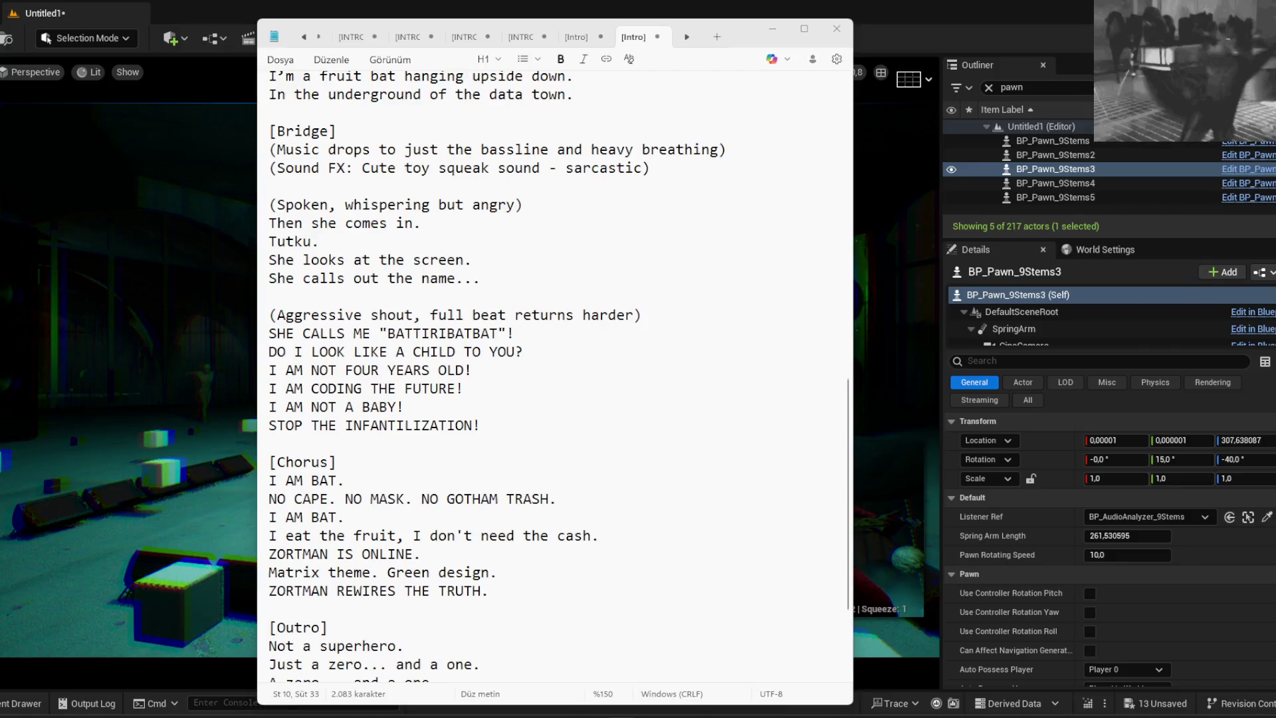
Minimize Notepad to reveal the Unreal level with BP_Pawn_9Stems3 selected
scroll(669, 498, "down", 3)
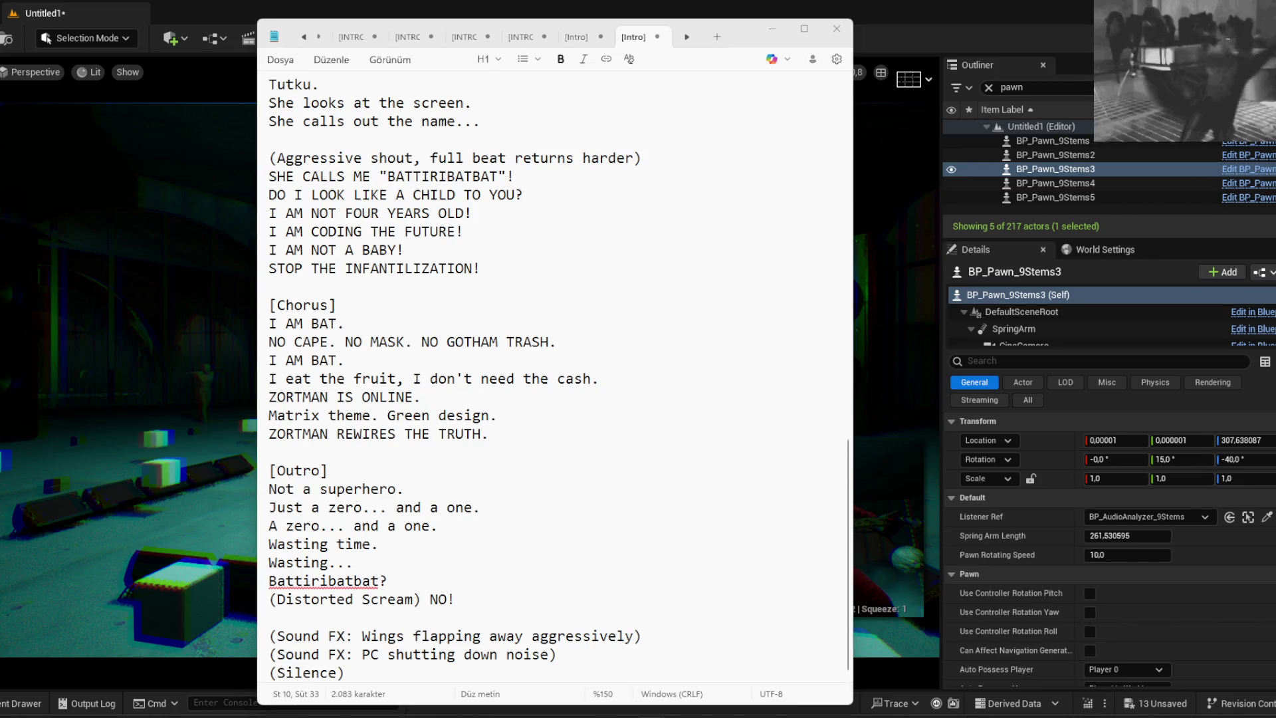
left_click(773, 29)
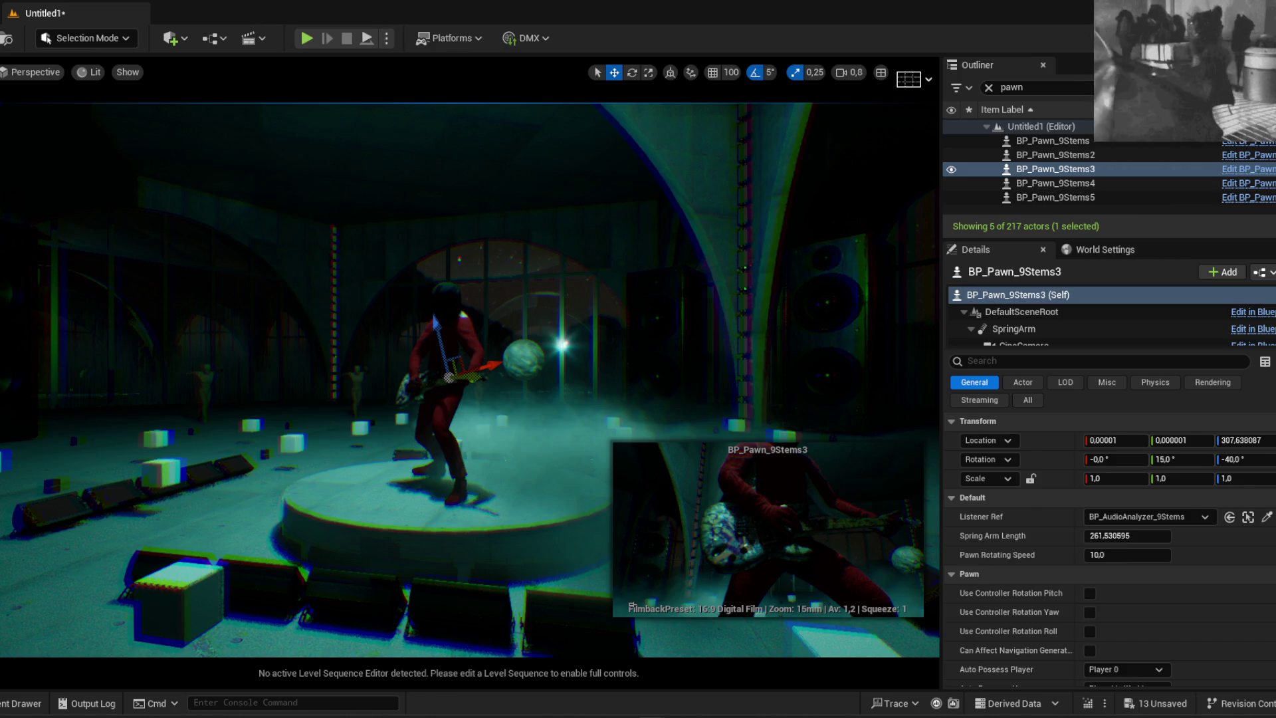
Bring Notepad back and browse the I AM BAT, ARAC, Asena/Tomyris and distorted-intro lyrics tabs
key("alt+Tab")
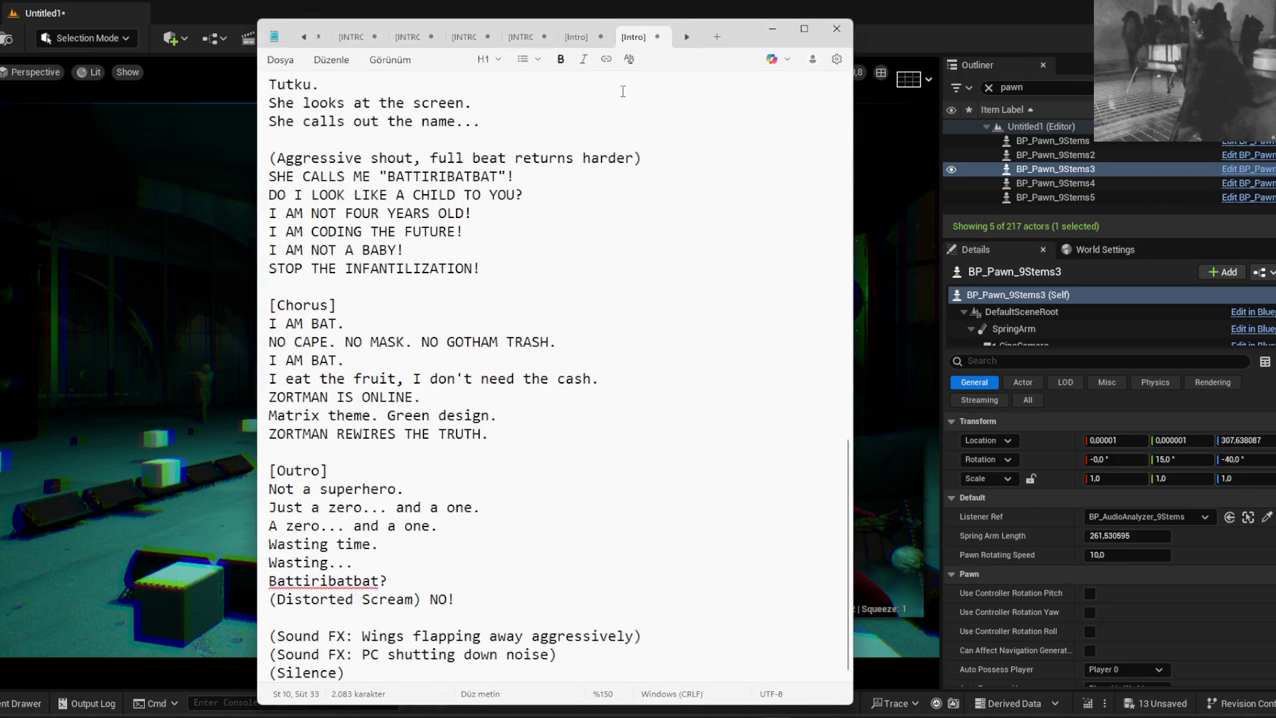
left_click(570, 35)
left_click(522, 36)
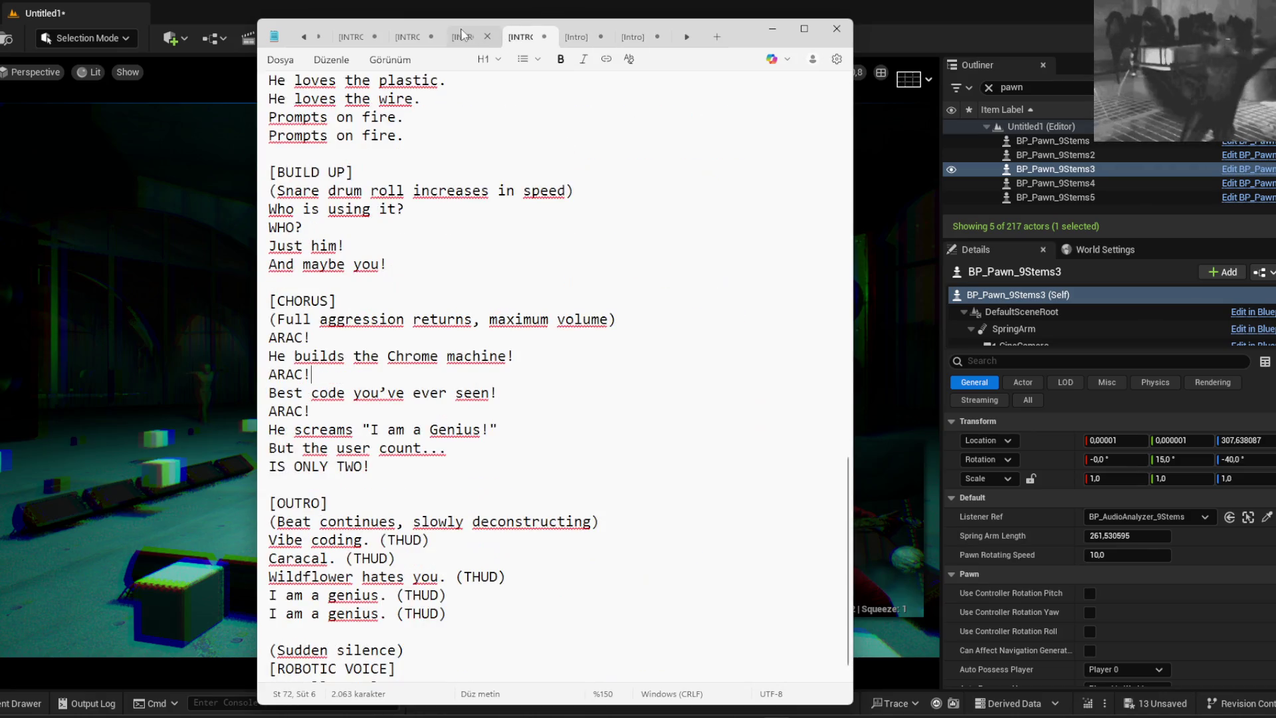
left_click(462, 40)
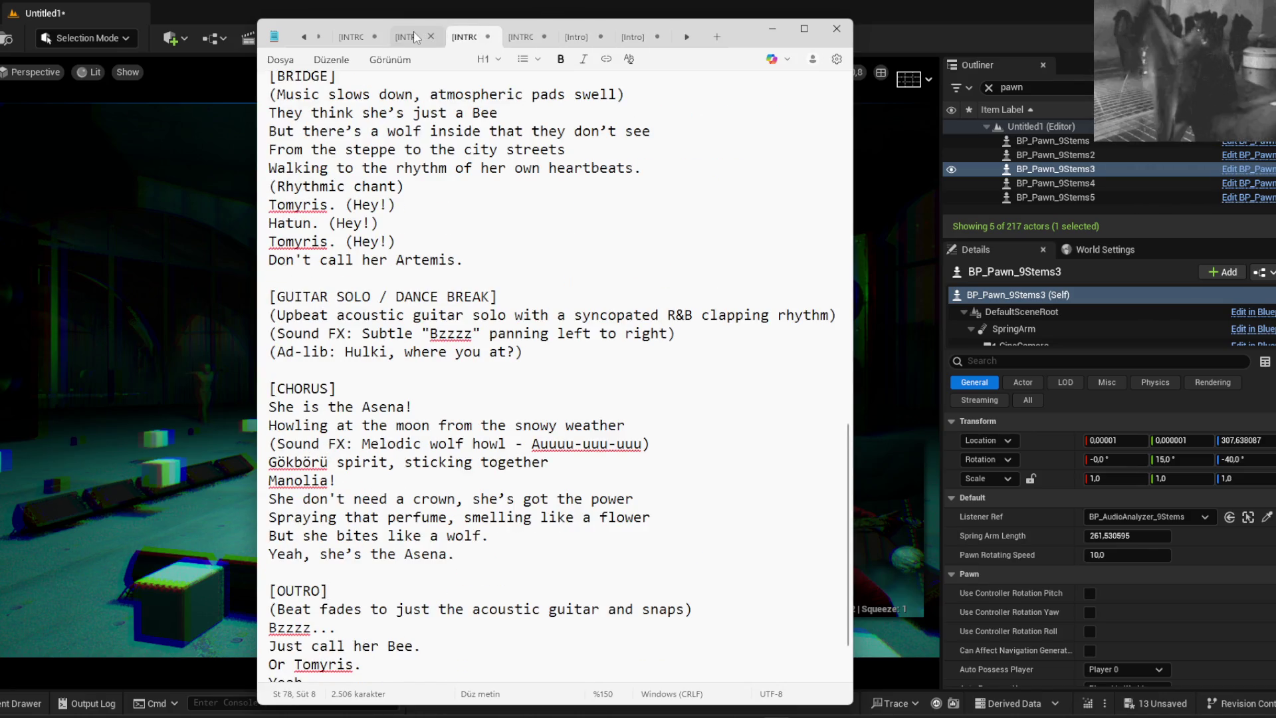
left_click(415, 37)
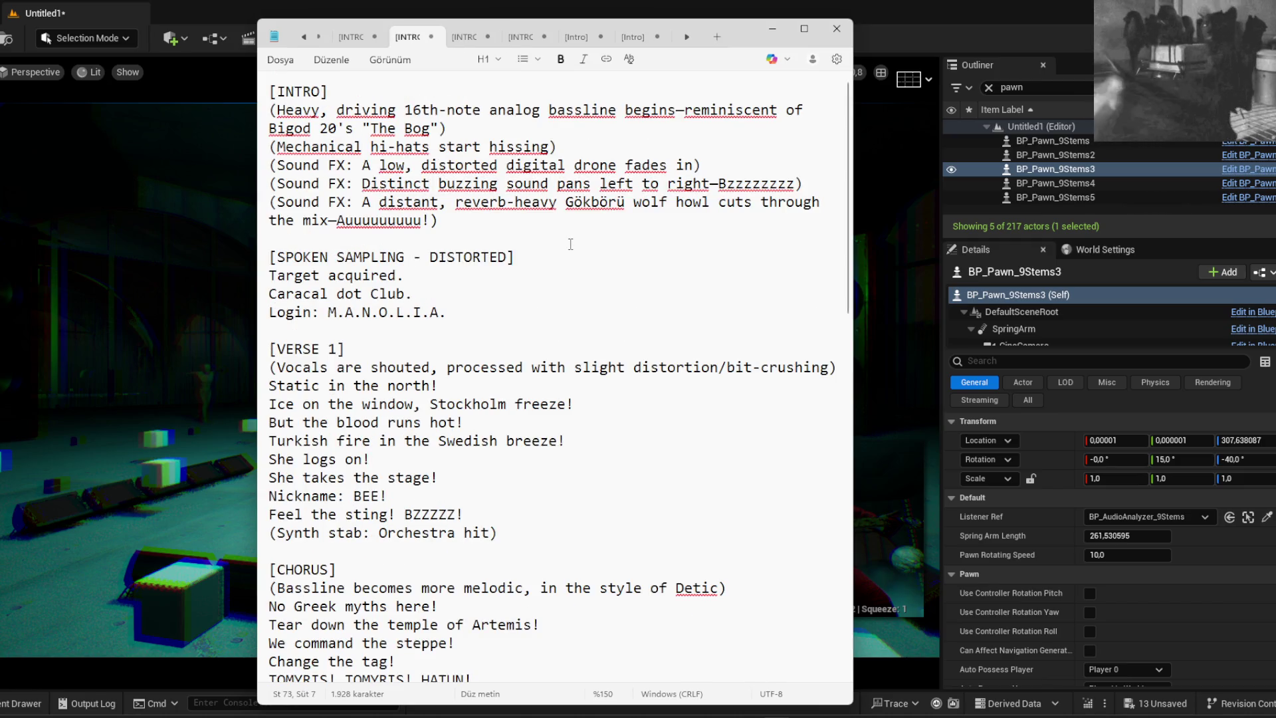
Select the first four lines of Verse 1, then minimize Notepad back to Unreal
scroll(570, 244, "down", 3)
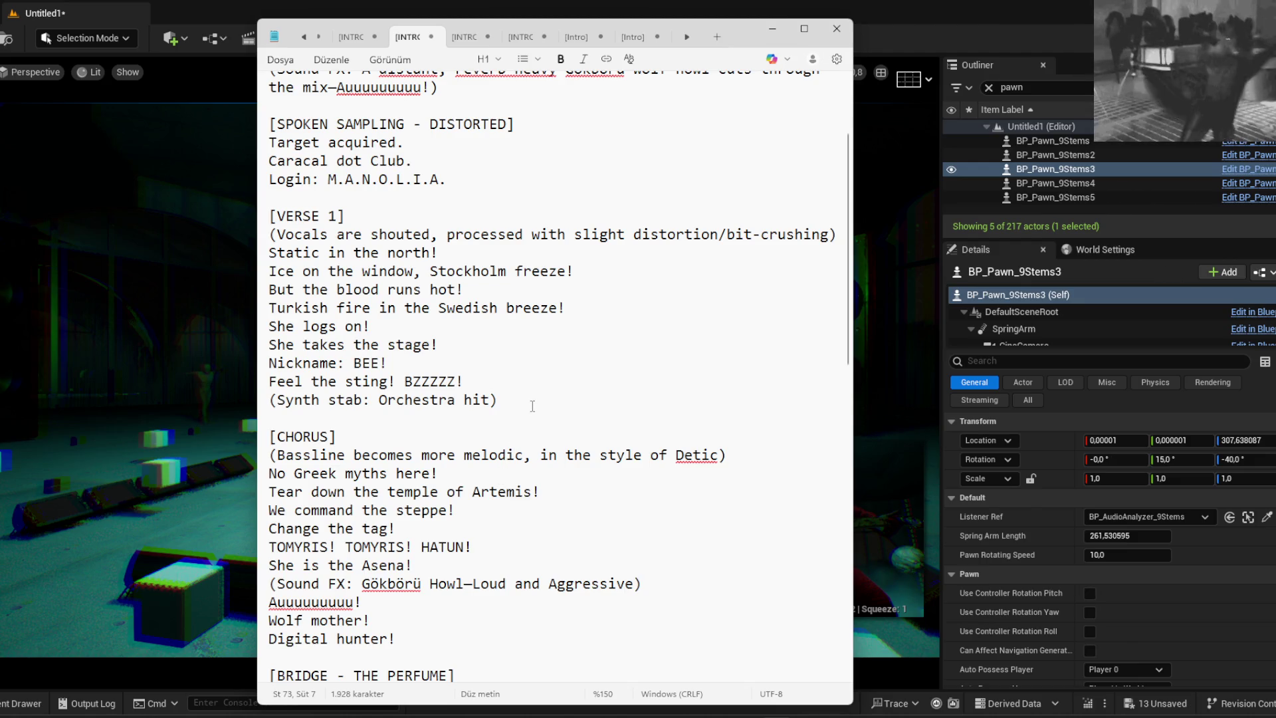
left_click_drag(566, 308, 254, 248)
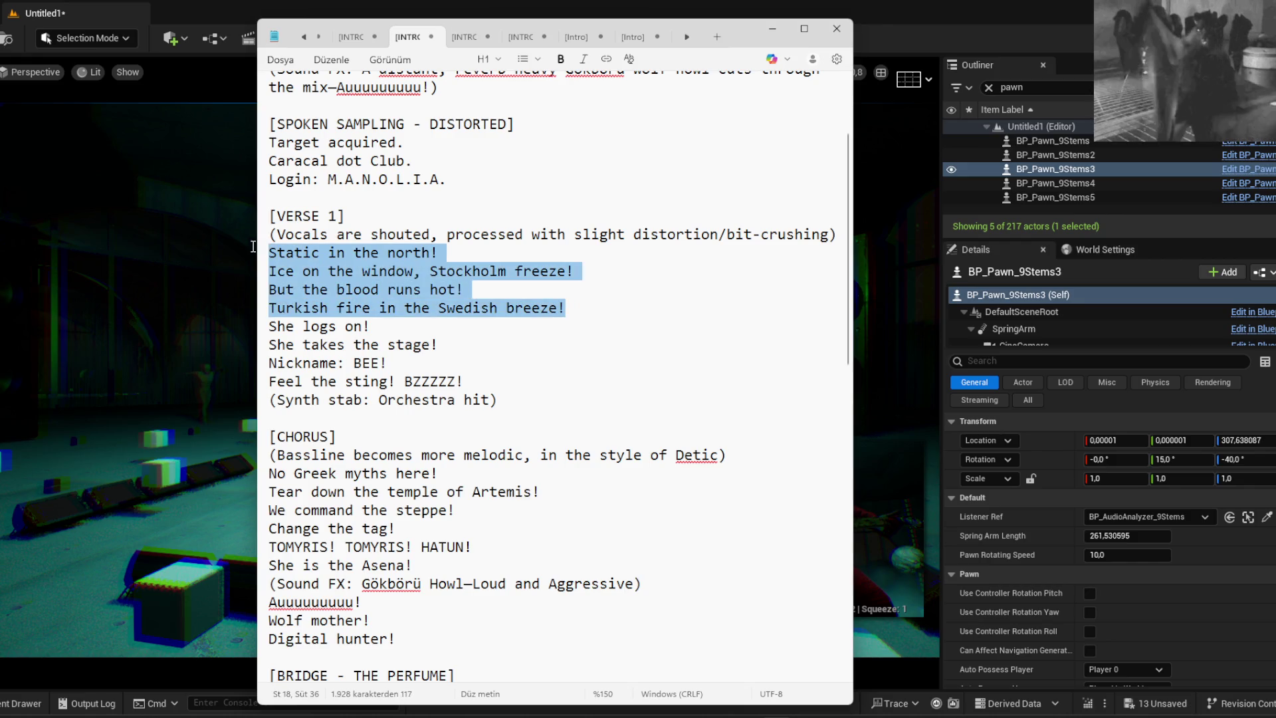
left_click(773, 28)
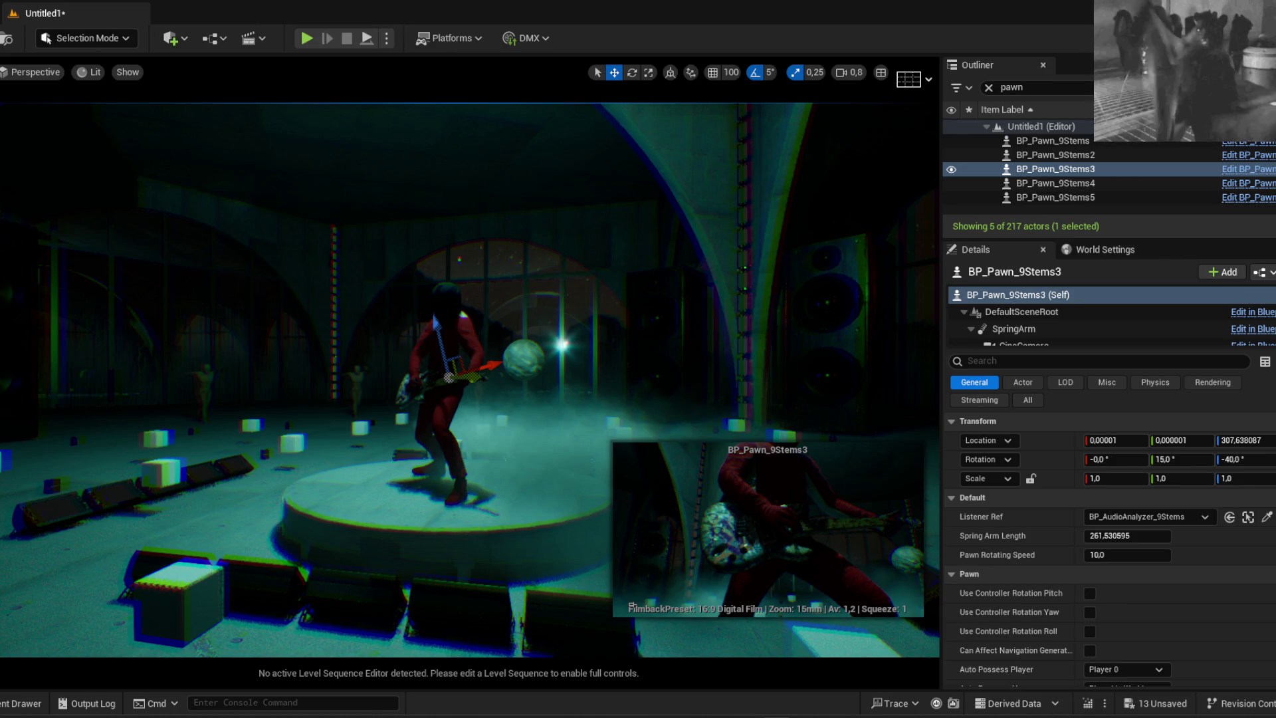
Bring the Notepad lyrics, showing Bridge, Verse 3 and Outro, back over the editor
key("alt+Tab")
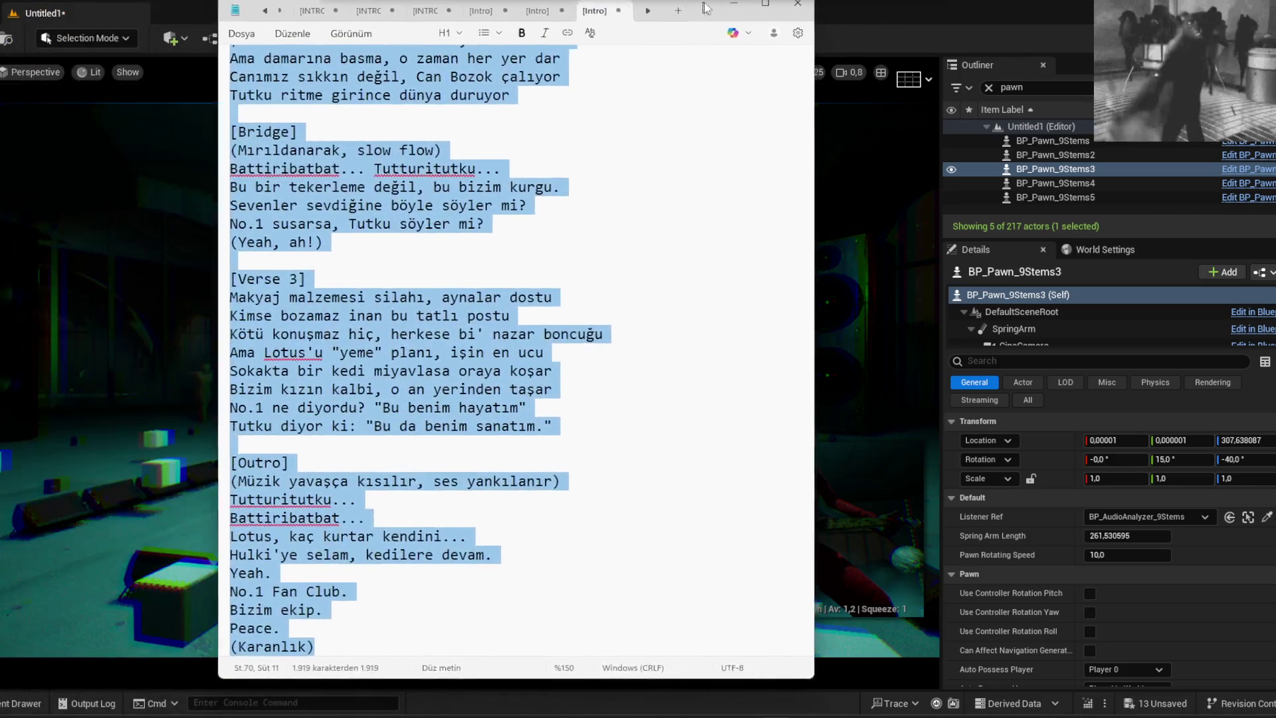
Return the lyrics to the microphone-check Intro and clear the full-text selection
scroll(763, 219, "up", 15)
left_click(764, 218)
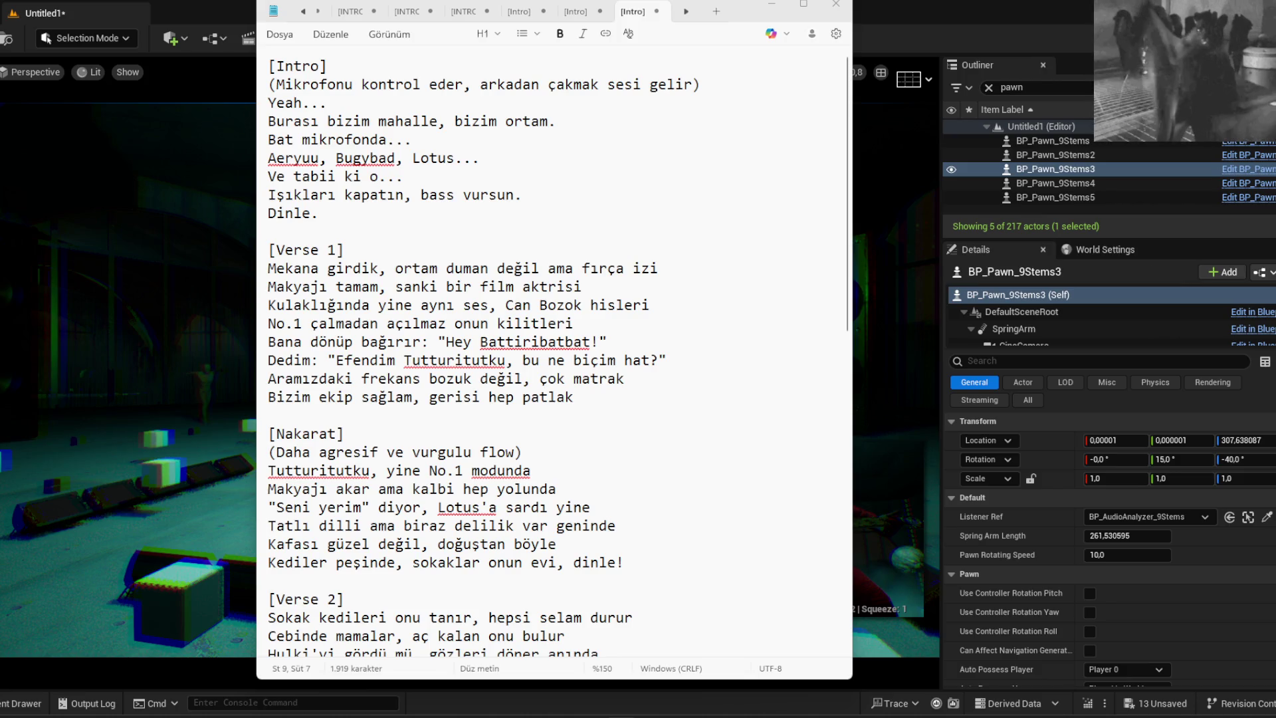
scroll(365, 339, "down", 10)
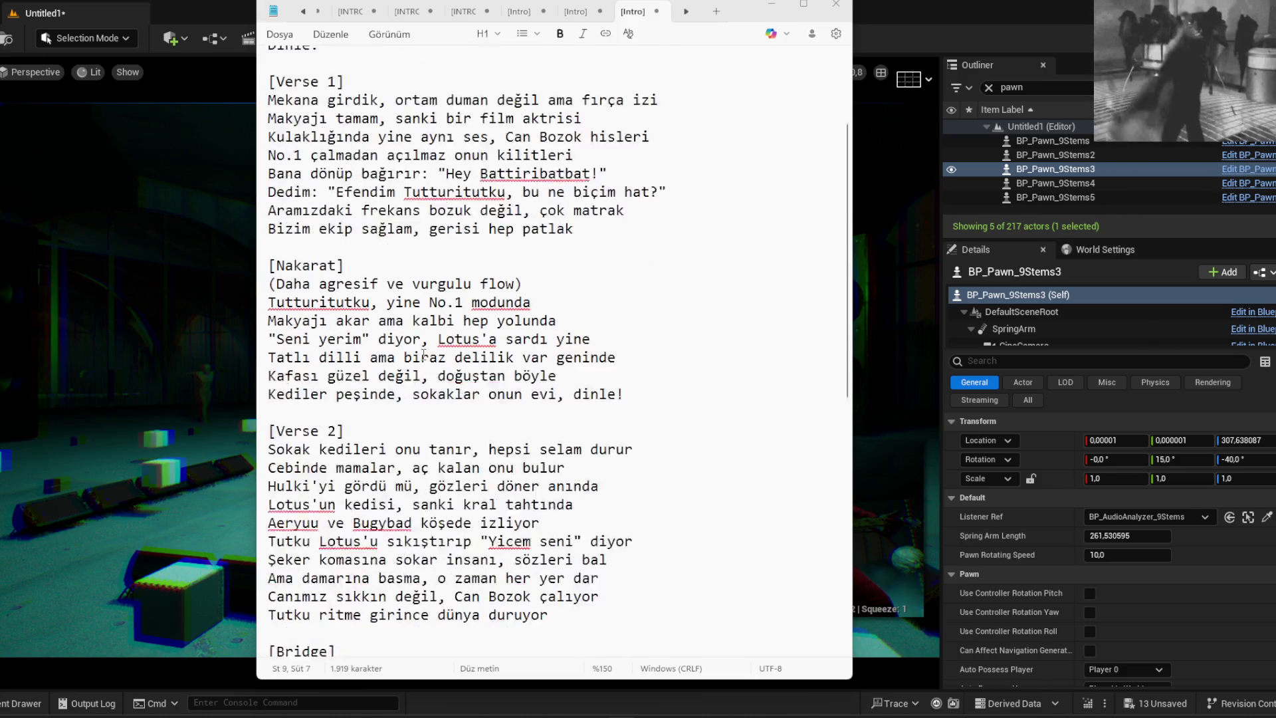
scroll(451, 353, "up", 2)
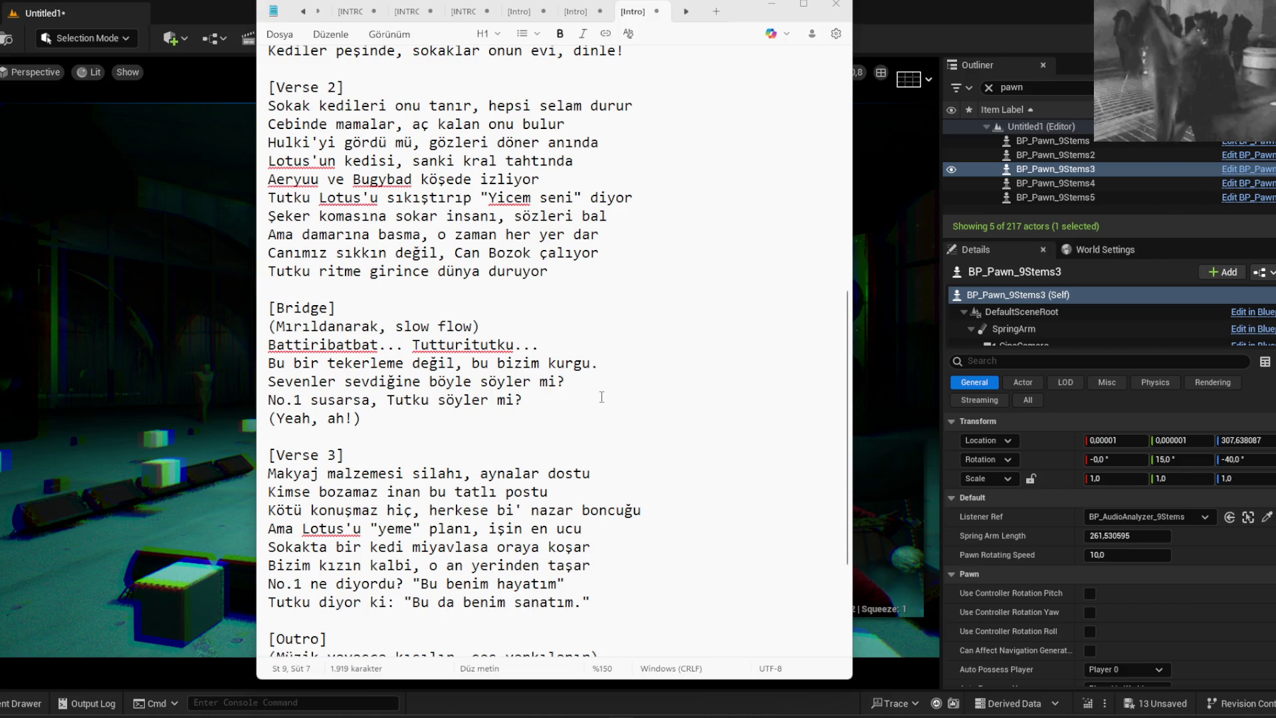
scroll(672, 441, "down", 3)
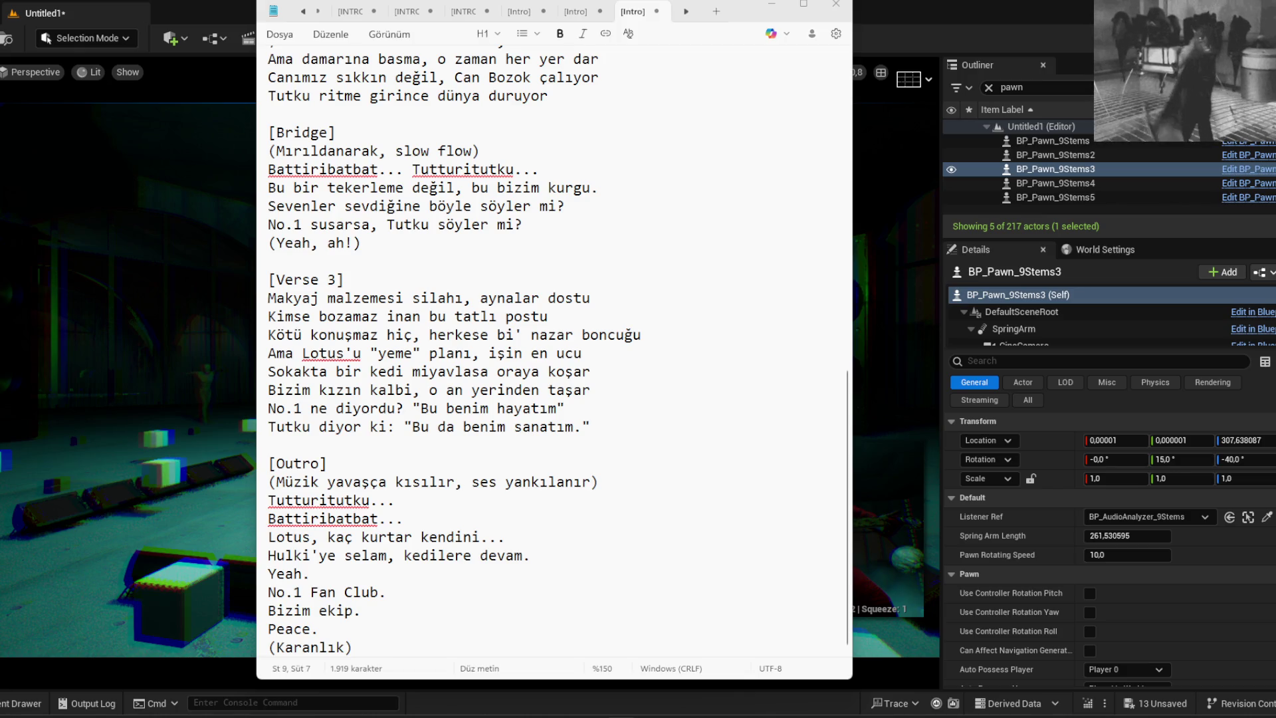
scroll(644, 336, "up", 13)
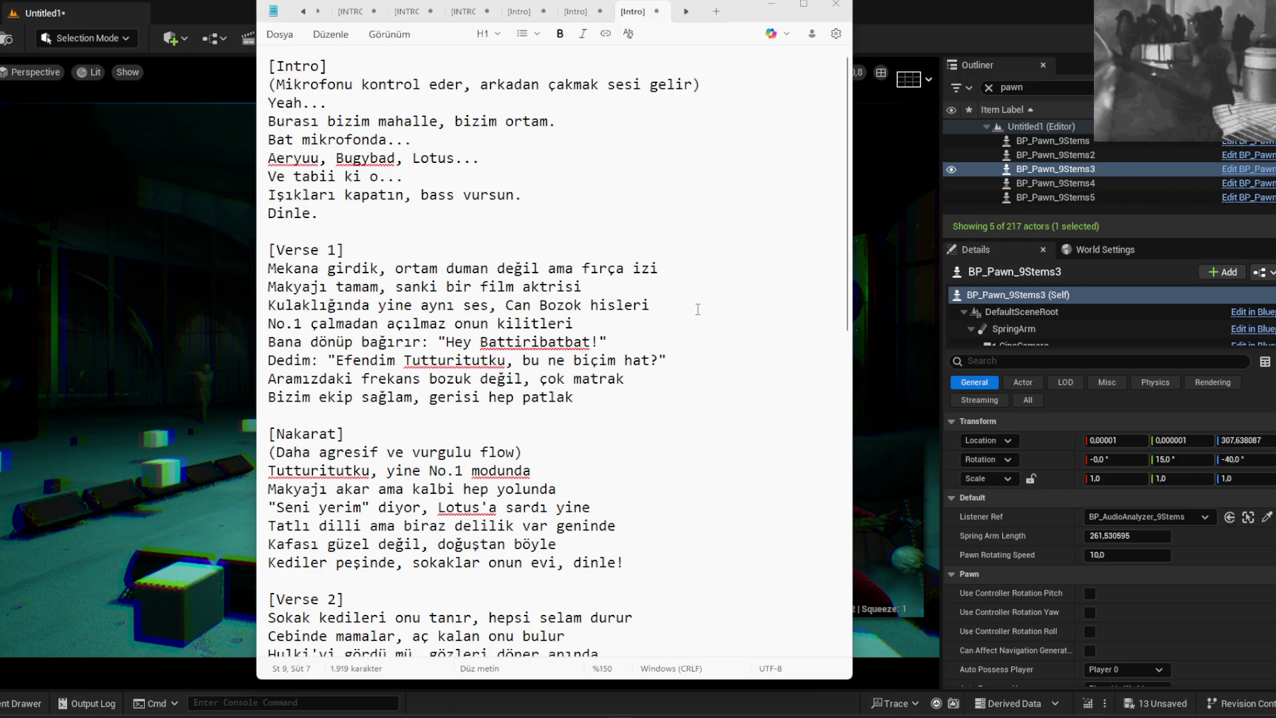
left_click_drag(528, 459, 268, 457)
Delete the '(Daha agresif ve vurgulu flow)' line under the [Nakarat] heading
key("BackSpace")
key("BackSpace")
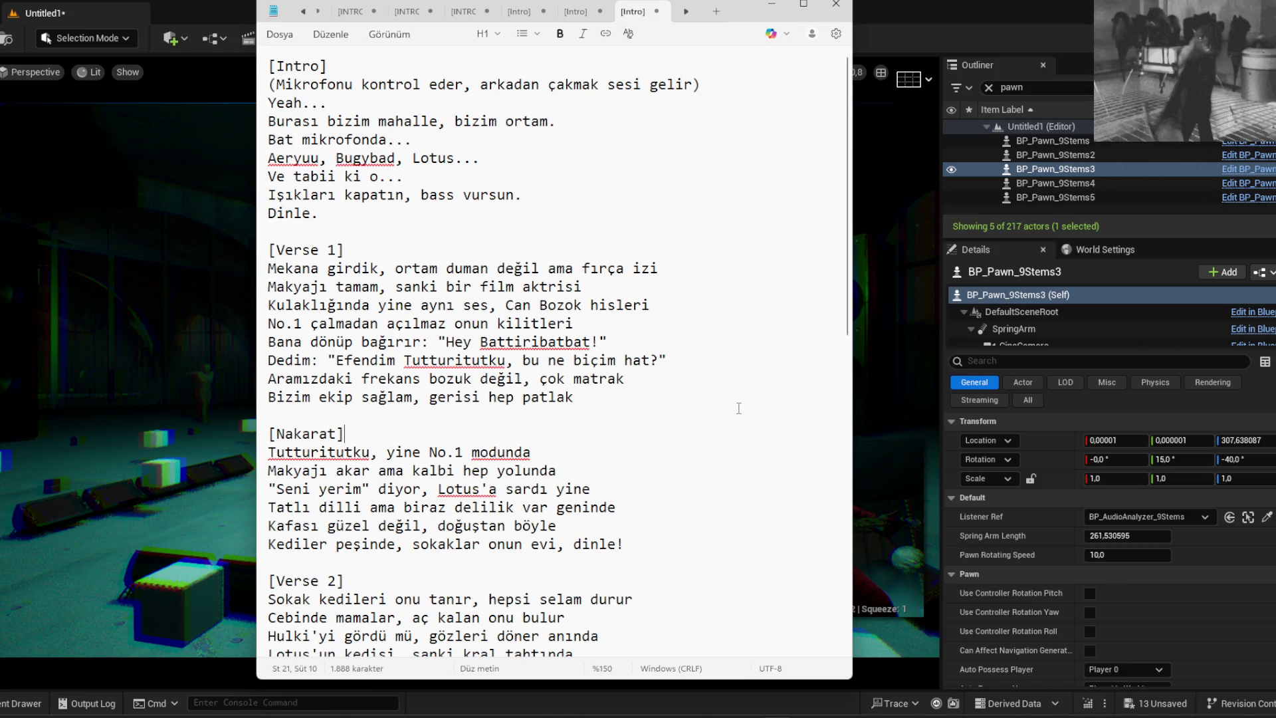
scroll(738, 408, "down", 9)
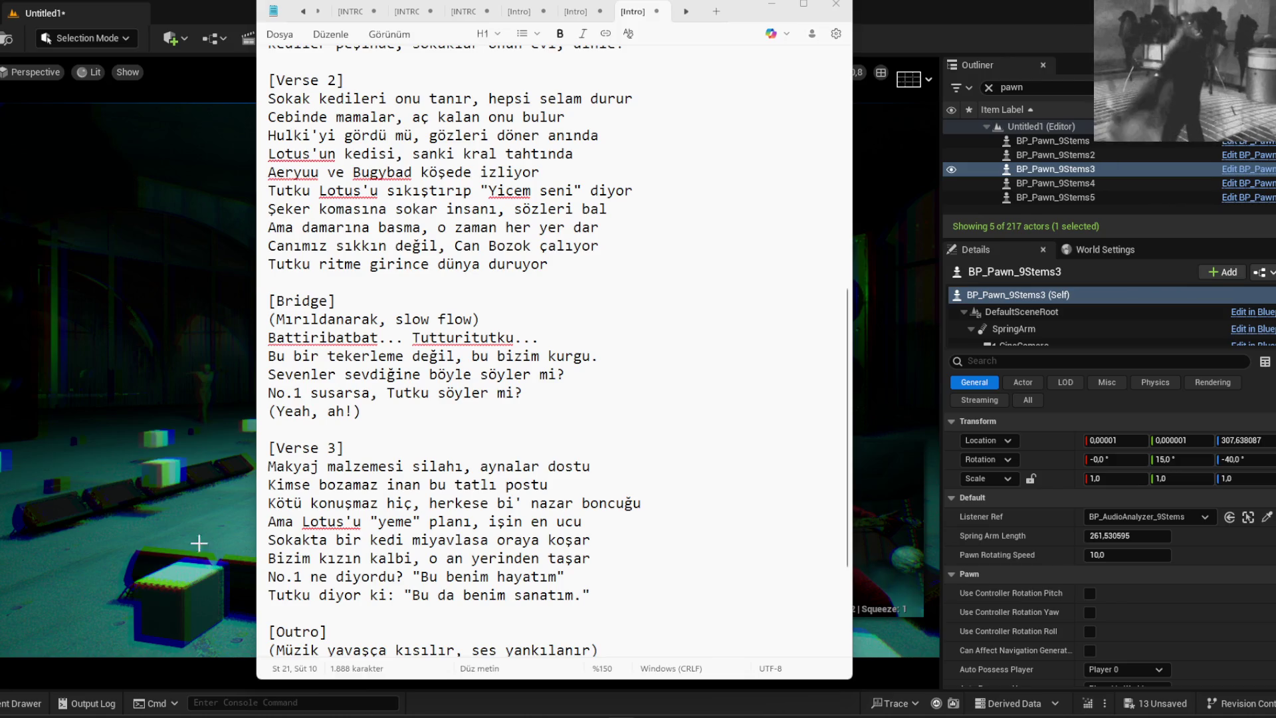
scroll(458, 537, "down", 3)
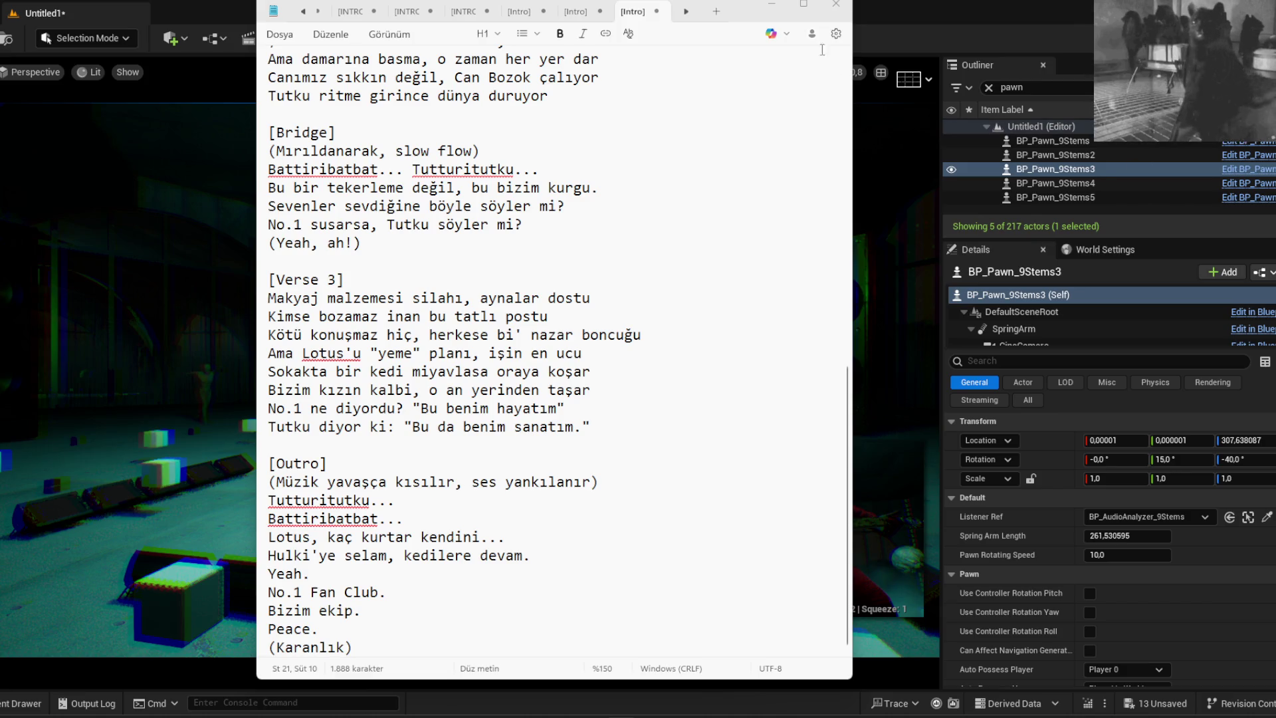
left_click(771, 4)
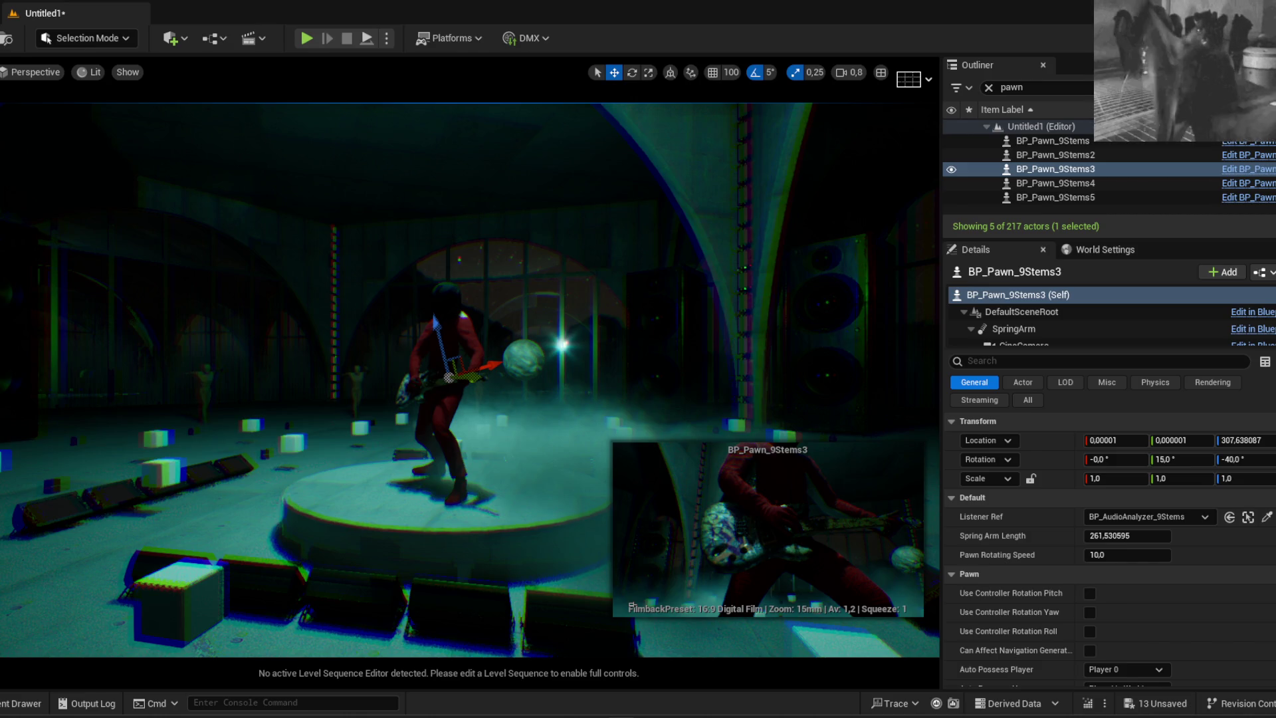
Start a Play In Editor session of the stage level
left_click(304, 41)
Capture the mouse in the running game viewport to watch the guitarist perform
left_click(352, 181)
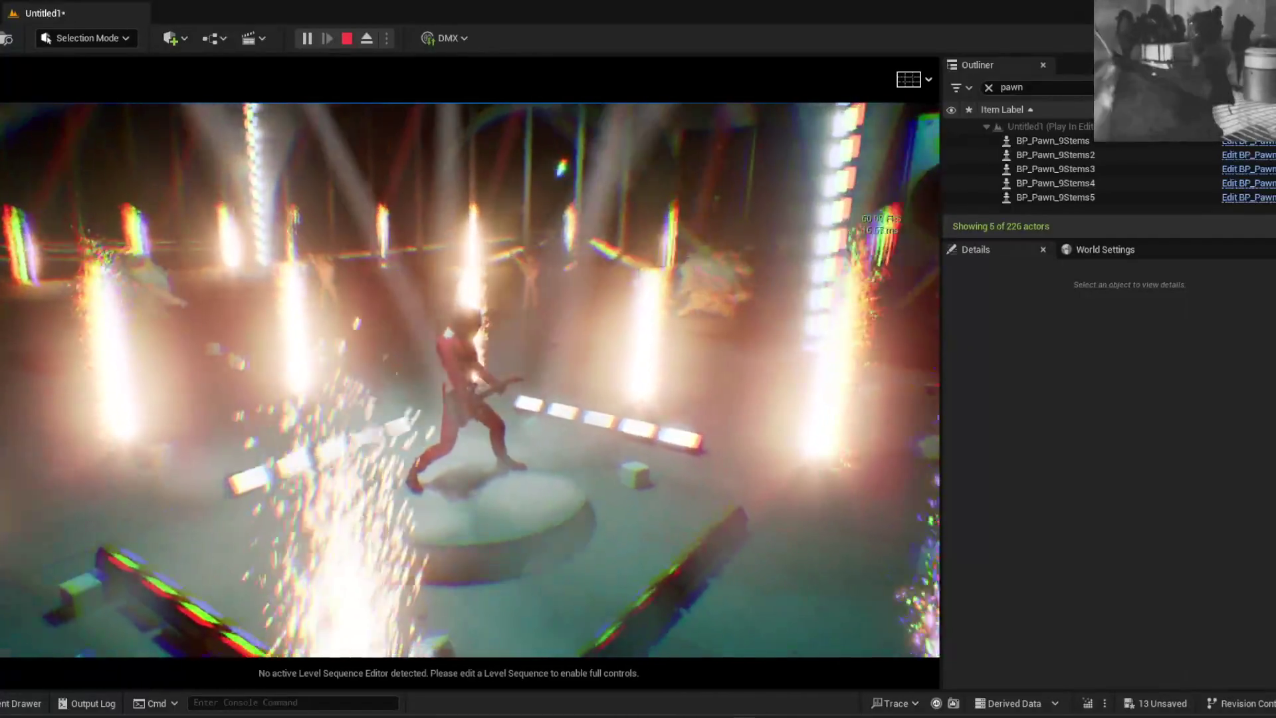
Eject from the pawn with F8 and fly the camera toward the dancing mannequin
key("F8")
scroll(465, 379, "up", 3)
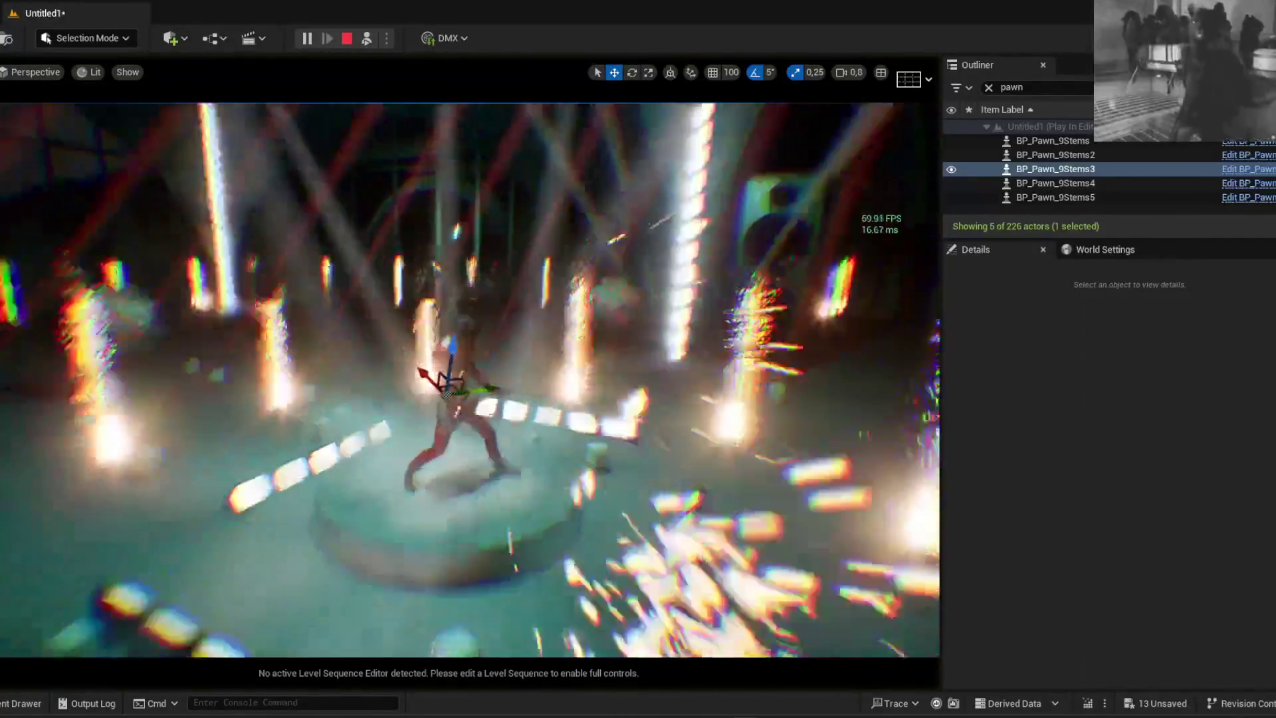
scroll(465, 379, "down", 3)
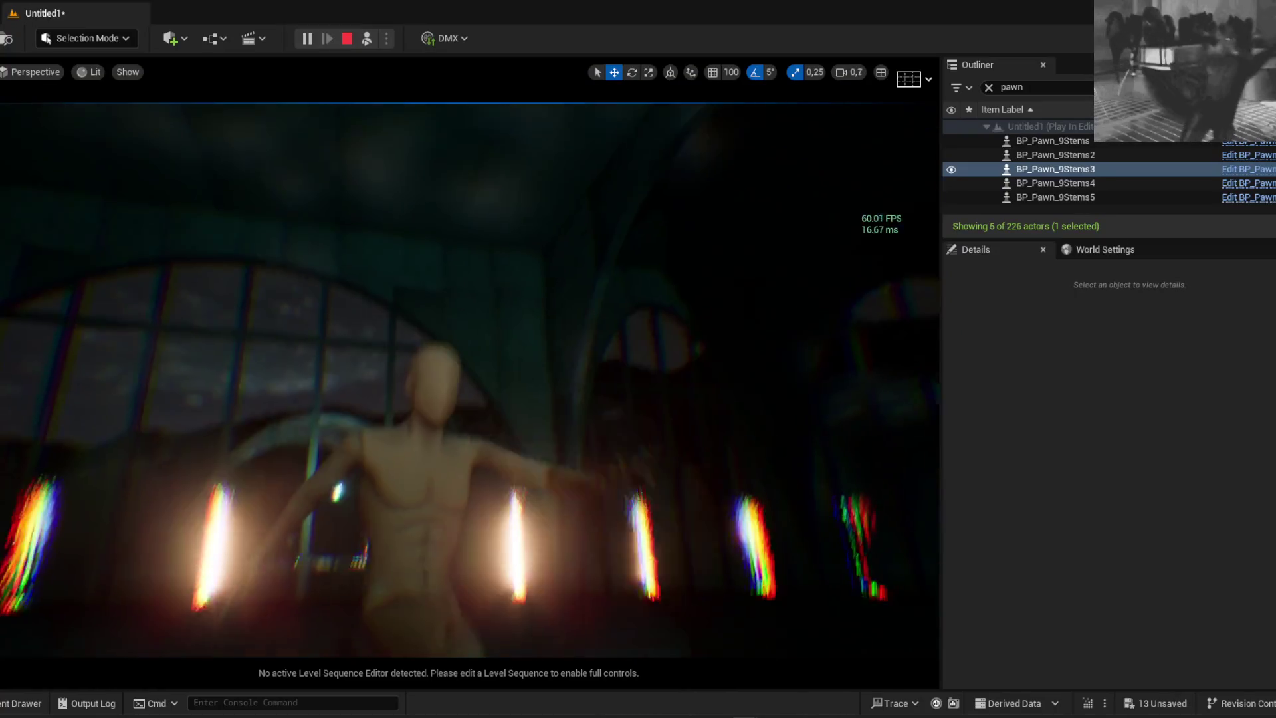
scroll(466, 378, "down", 2)
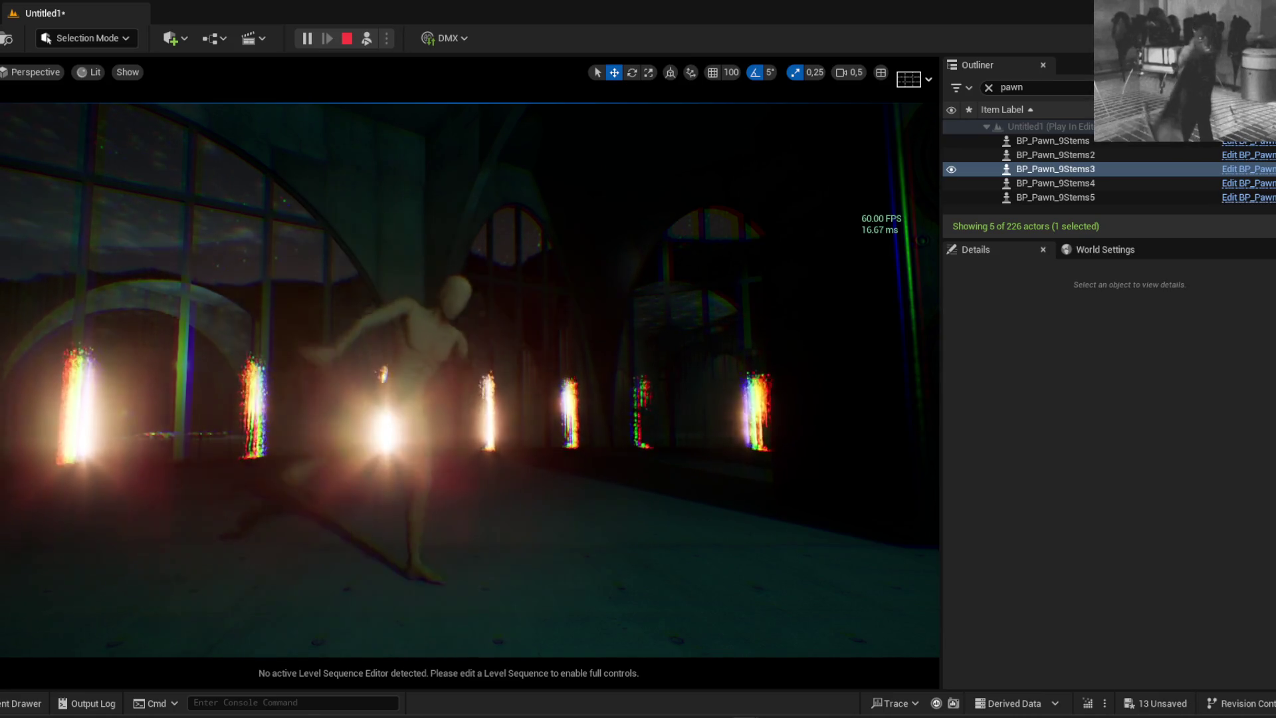
Re-possess the player pawn with F8 to view the guitarist from its camera
key("F8")
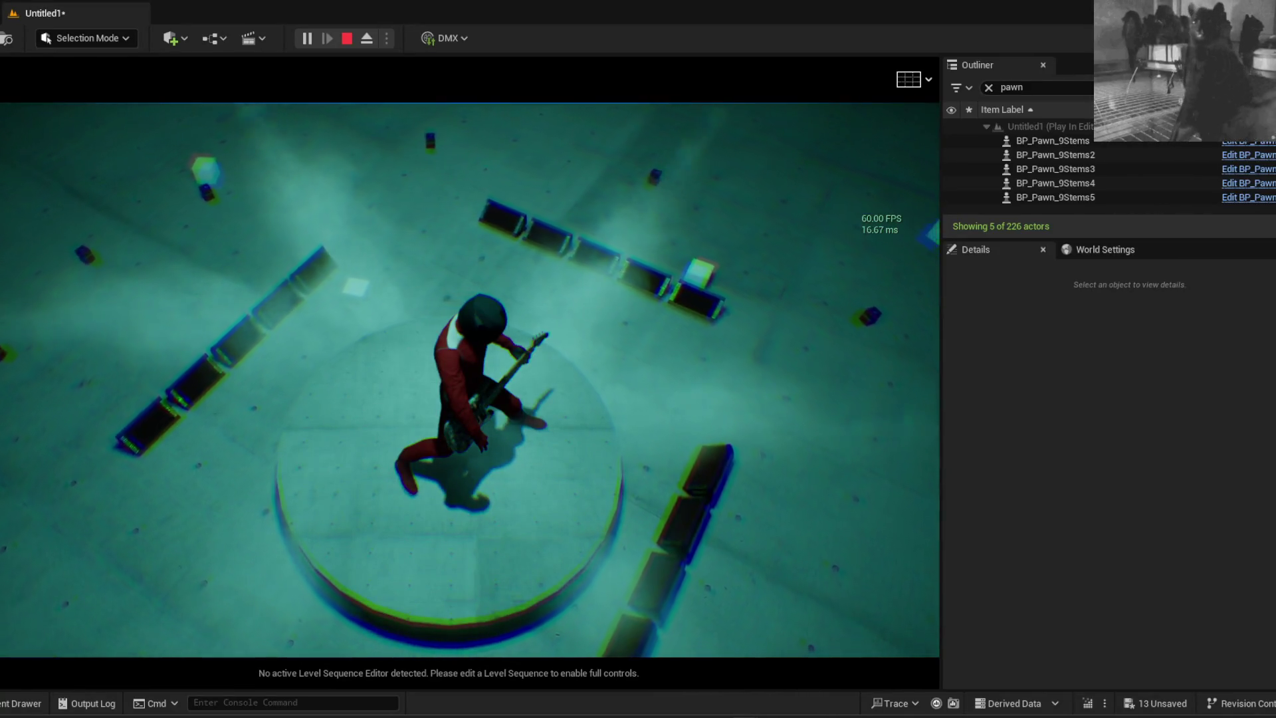
Stop the play session, disable the viewport's Realtime override, then restore realtime with Ctrl+R
key("Escape")
left_click(1056, 168)
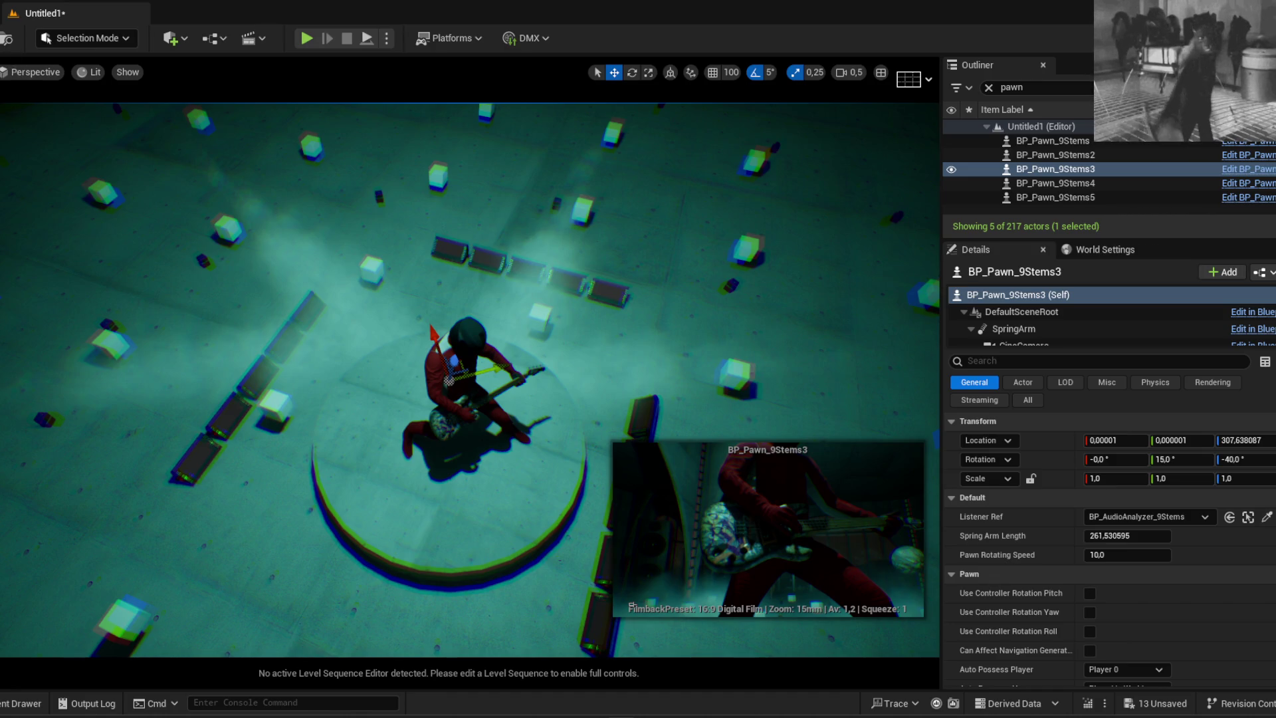
left_click(3, 72)
left_click(23, 146)
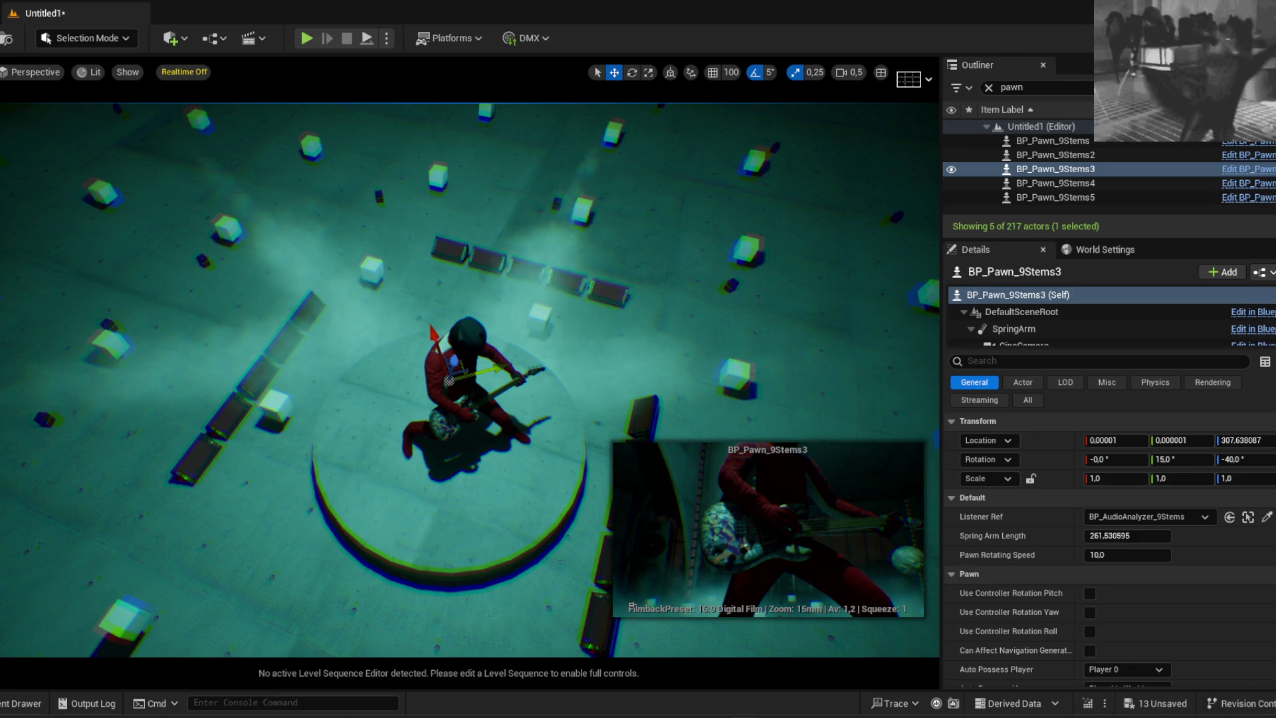
key("ctrl+r")
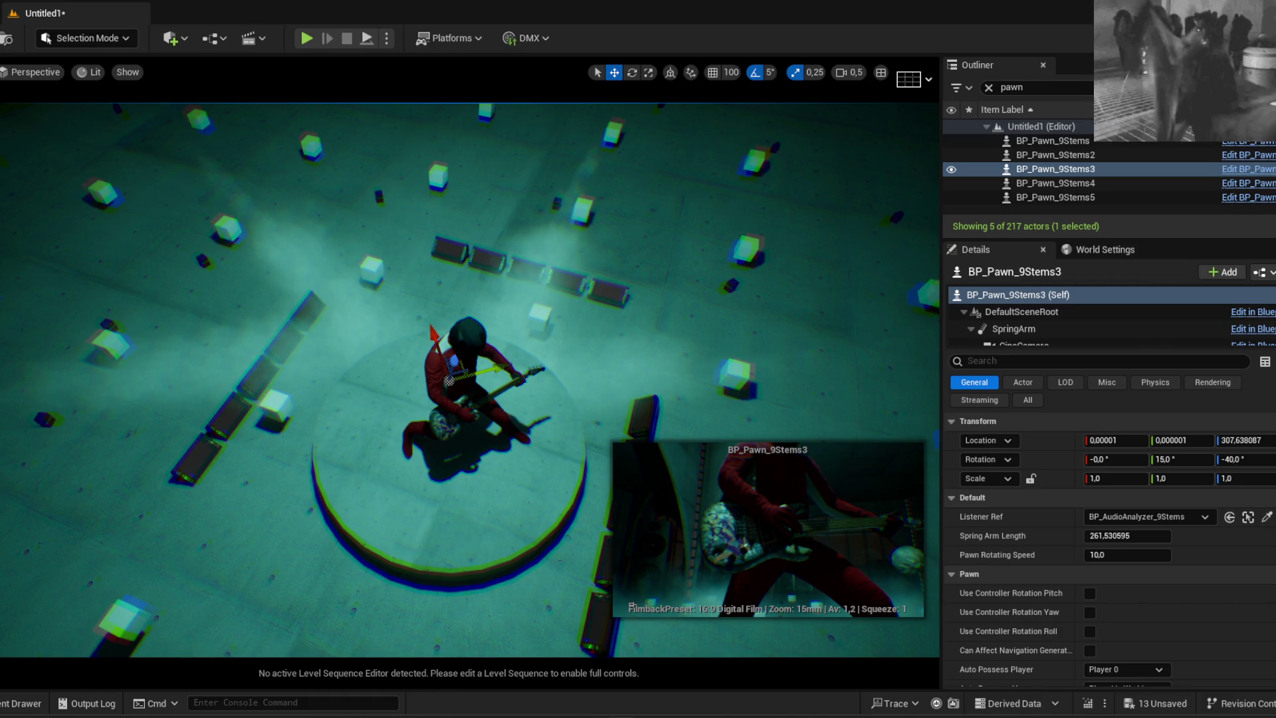
Switch from the Unreal Editor to the Notepad window holding the song lyrics
key("alt+Tab")
key("alt+Tab")
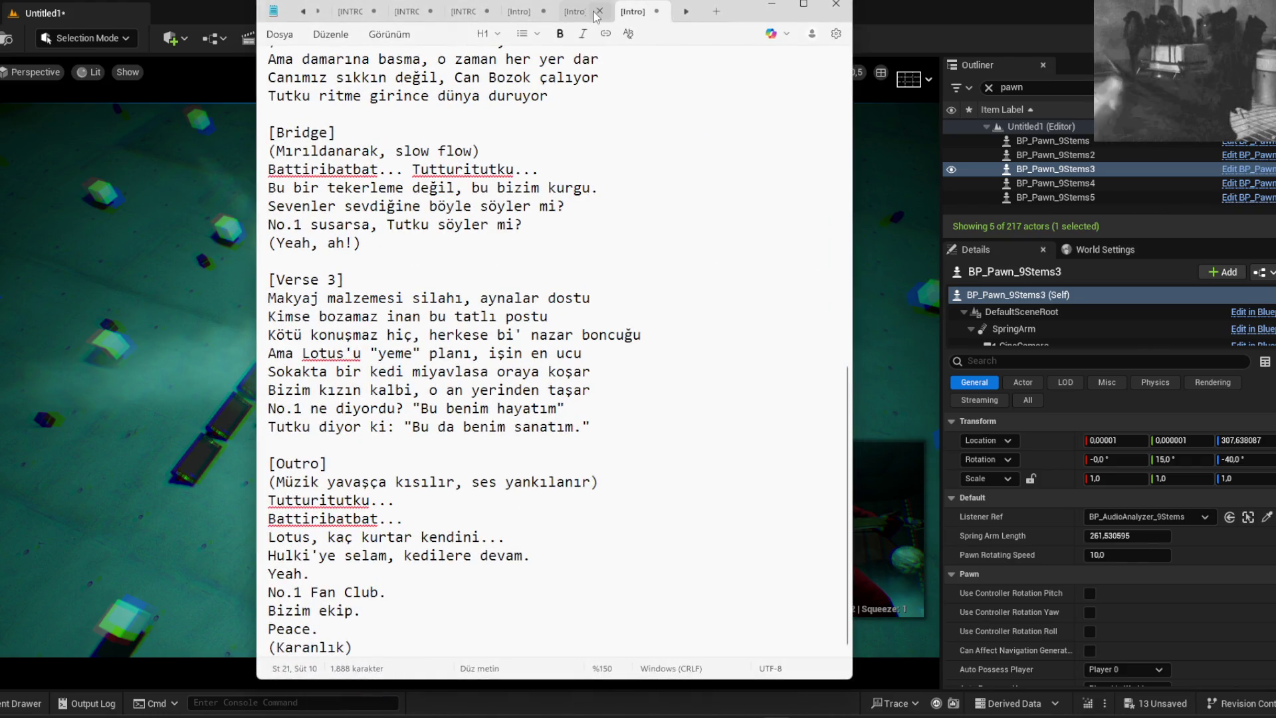
Close both [Intro] lyrics tabs without saving (Kaydetme), then minimize Notepad
left_click(656, 12)
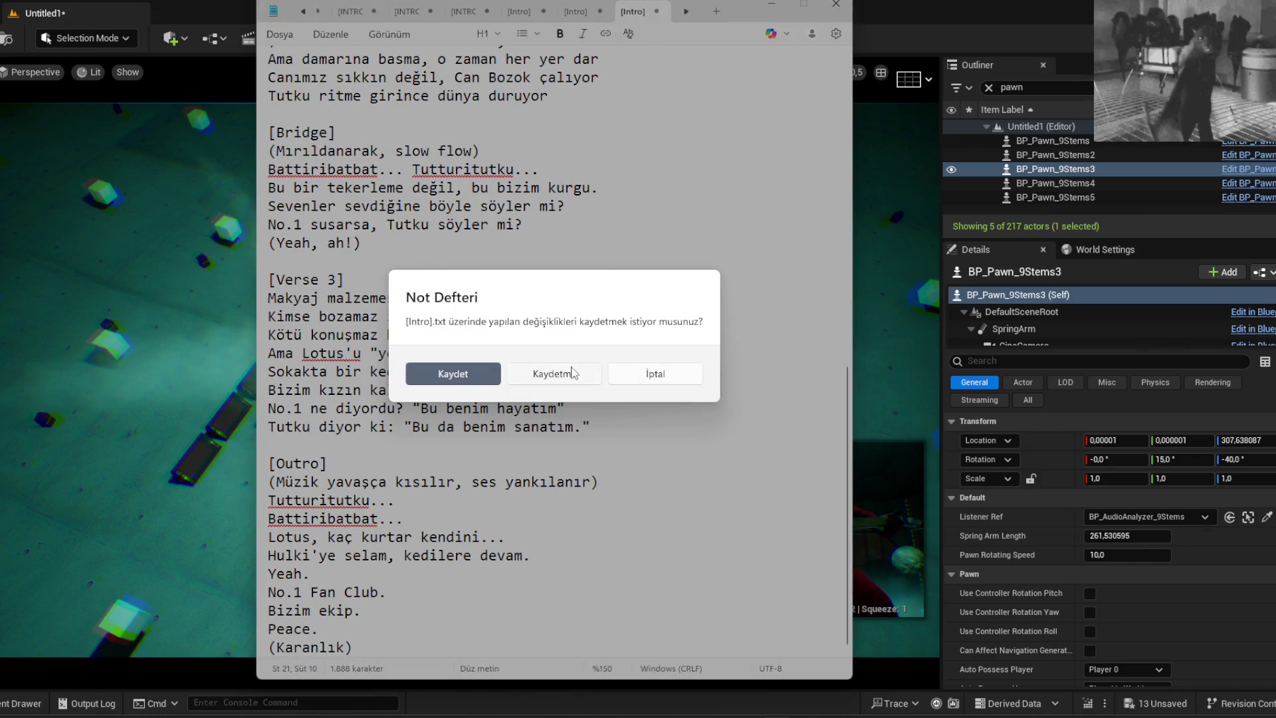
left_click(565, 451)
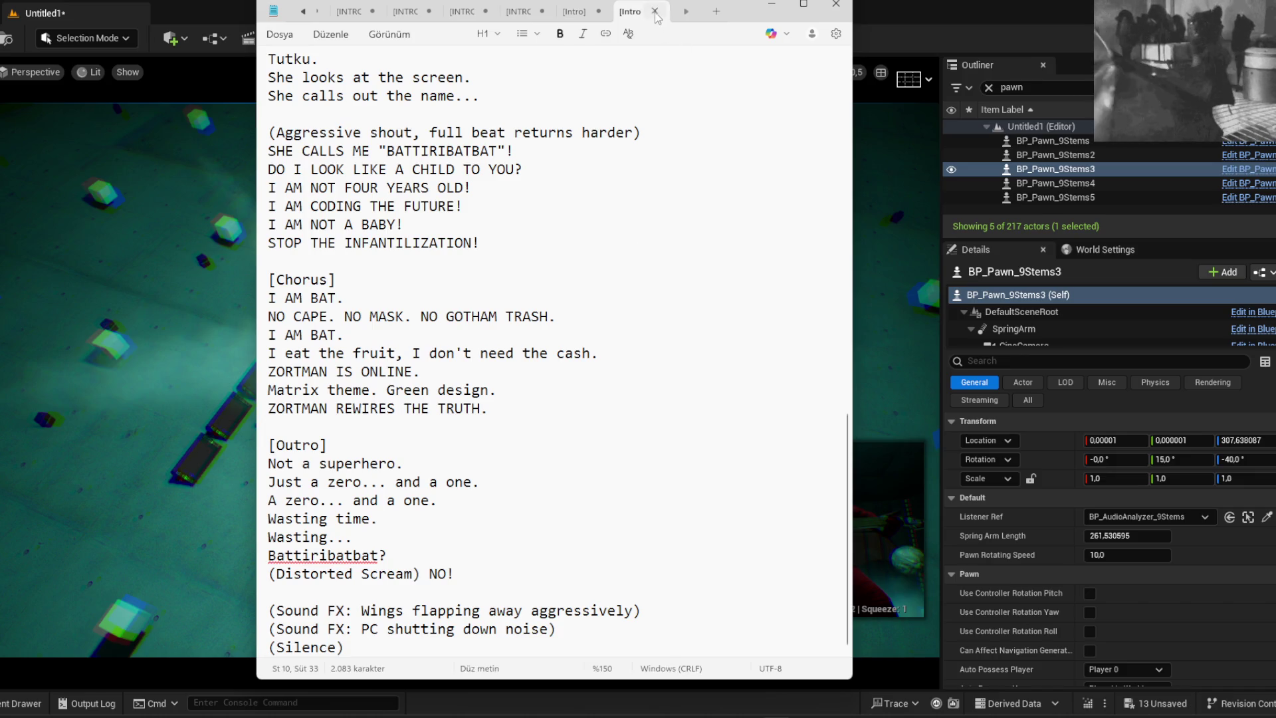
left_click(656, 11)
left_click(573, 377)
left_click(772, 4)
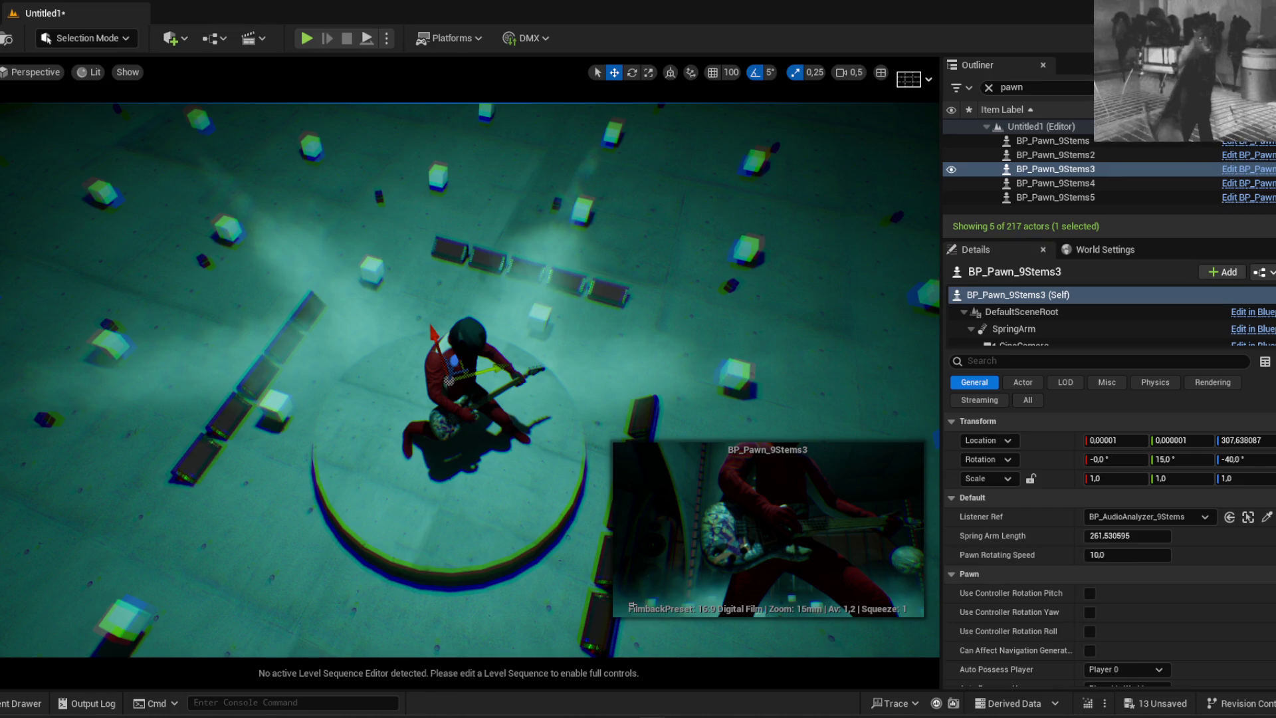
Deselect the pawn and close the M_smoke_subUV material and T_Smoke_Wispy_5x5_01 texture editors
scroll(228, 356, "up", 3)
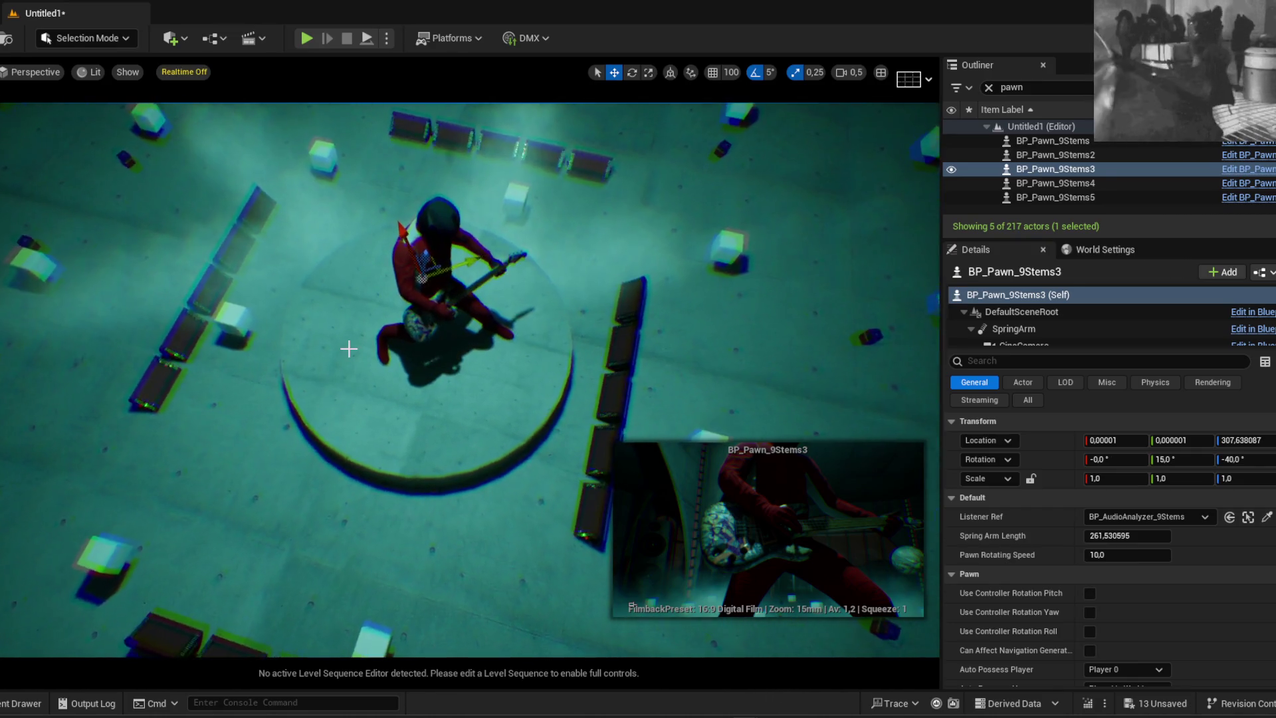
key("Escape")
key("ctrl+space")
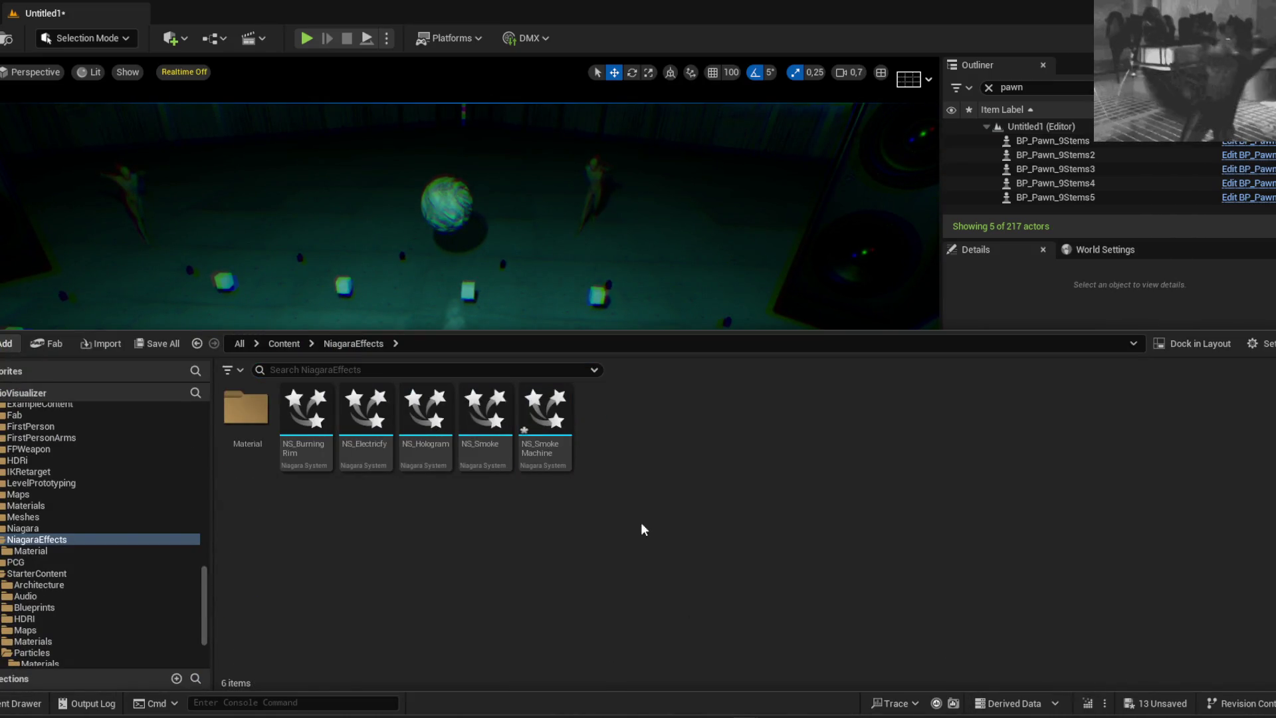
mouse_move(746, 714)
left_click(904, 638)
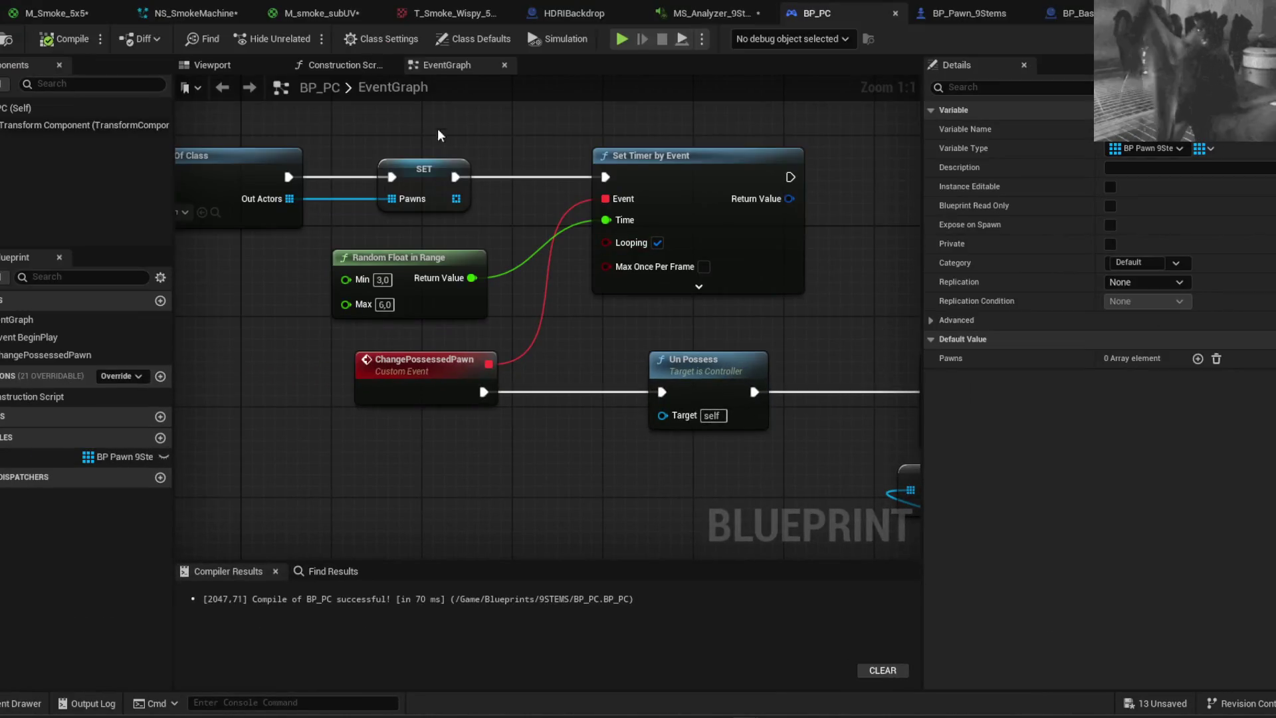
left_click(196, 13)
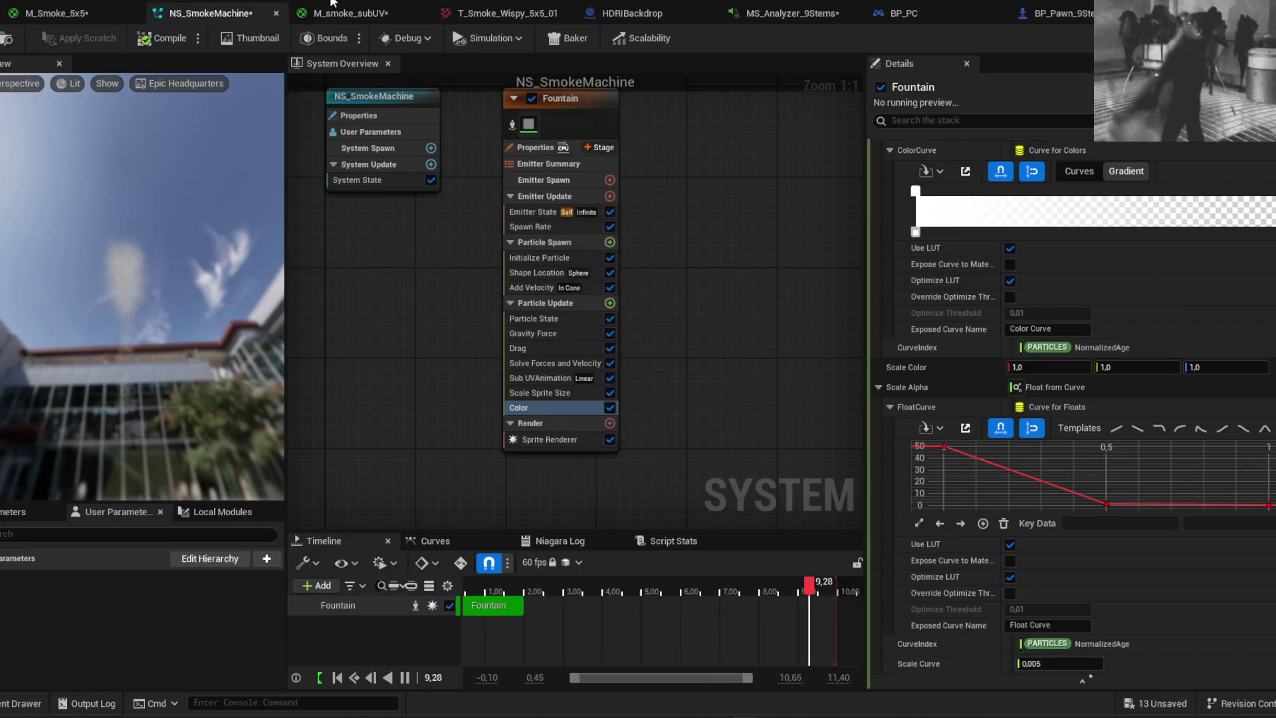
left_click(346, 13)
scroll(463, 352, "down", 5)
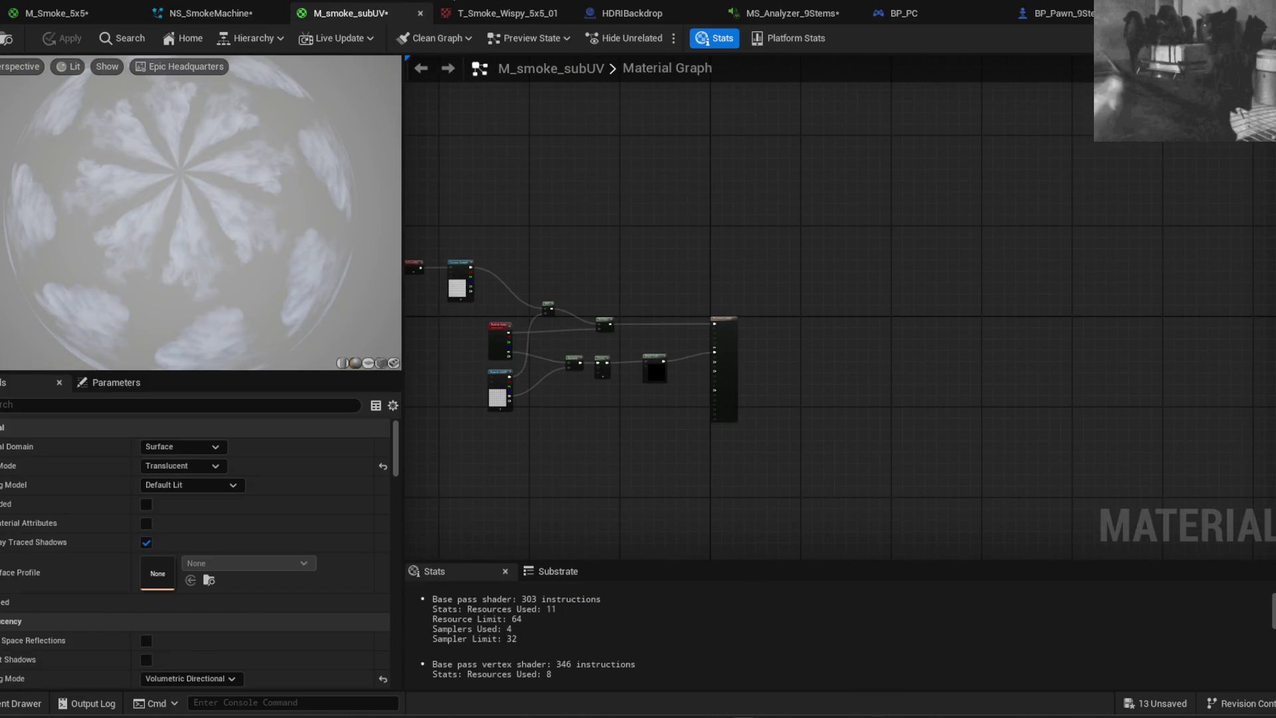
left_click(420, 14)
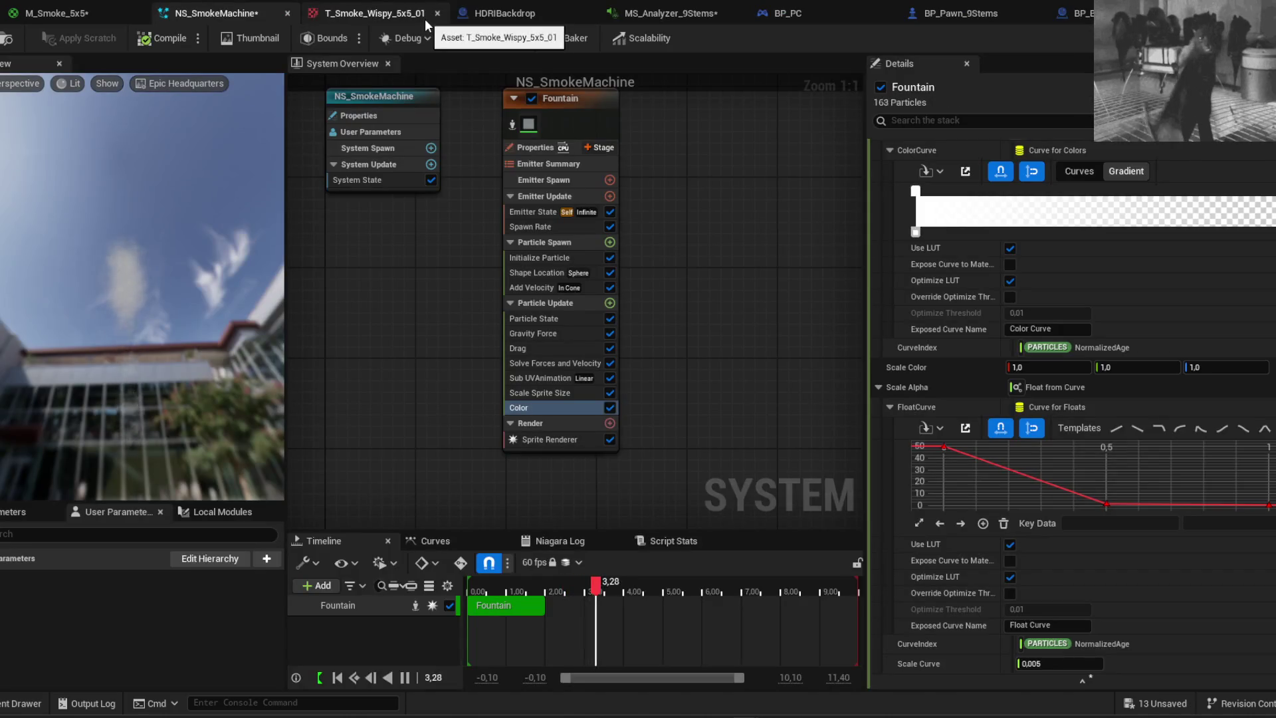
left_click(437, 13)
Close the HDRIBackdrop, BP_PC, BP_Pawn_9Stems and displacement visualizer Blueprint editors
left_click(396, 7)
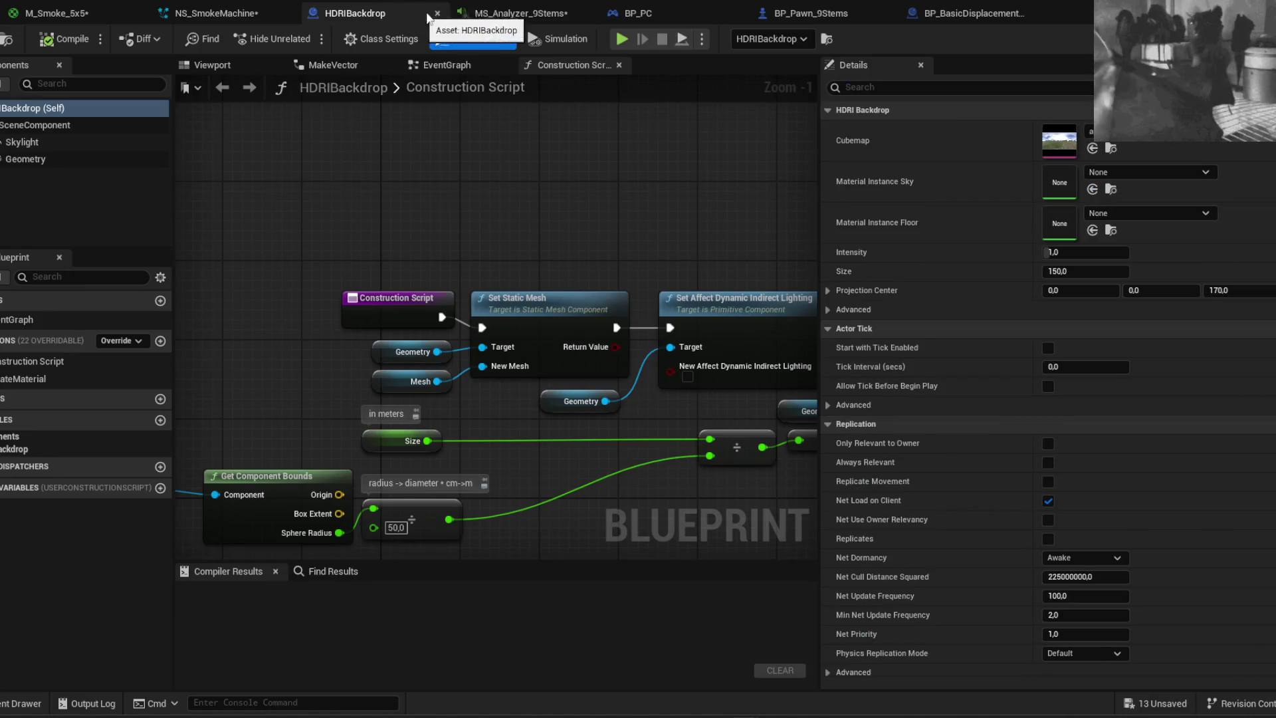
left_click(437, 13)
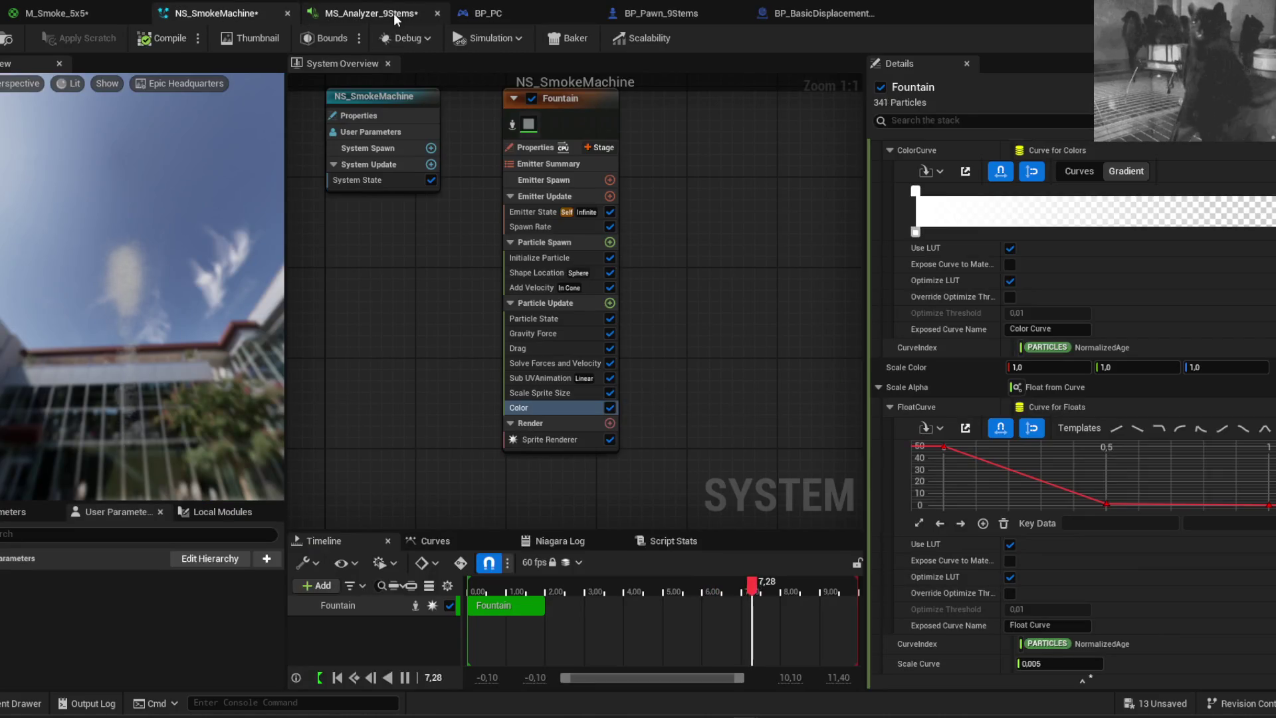
left_click(394, 14)
scroll(535, 361, "down", 5)
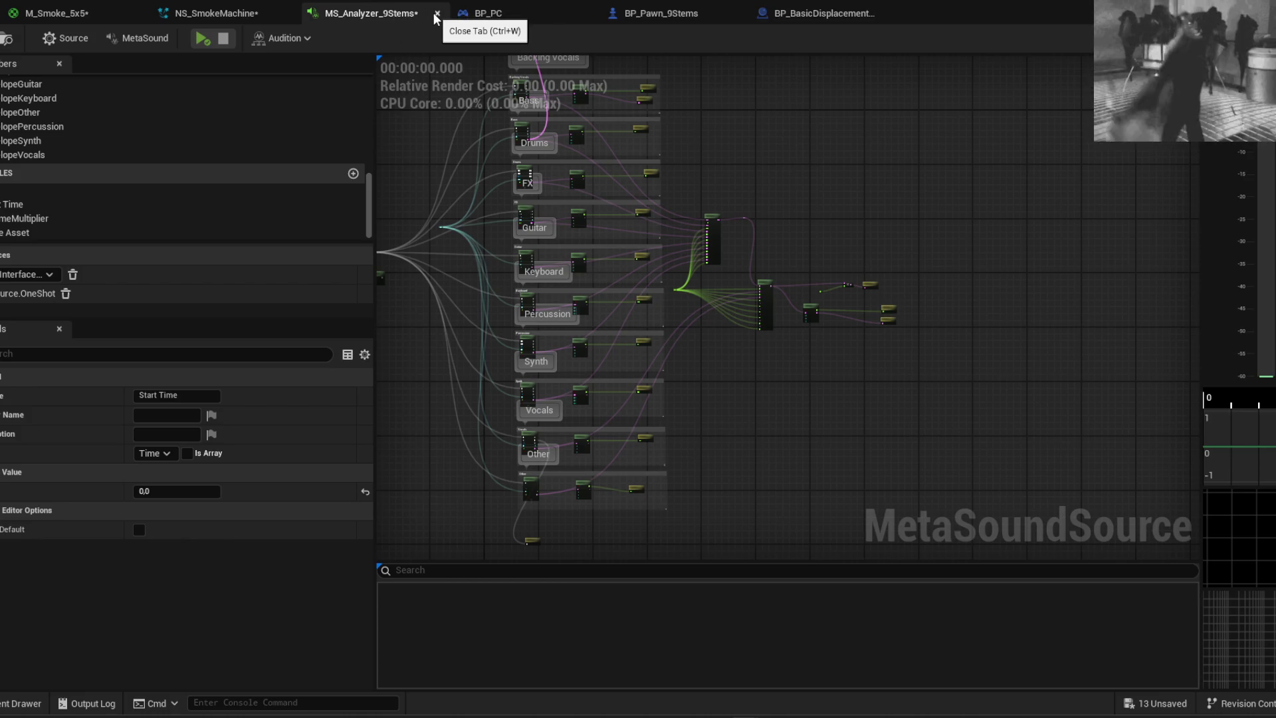
left_click(485, 13)
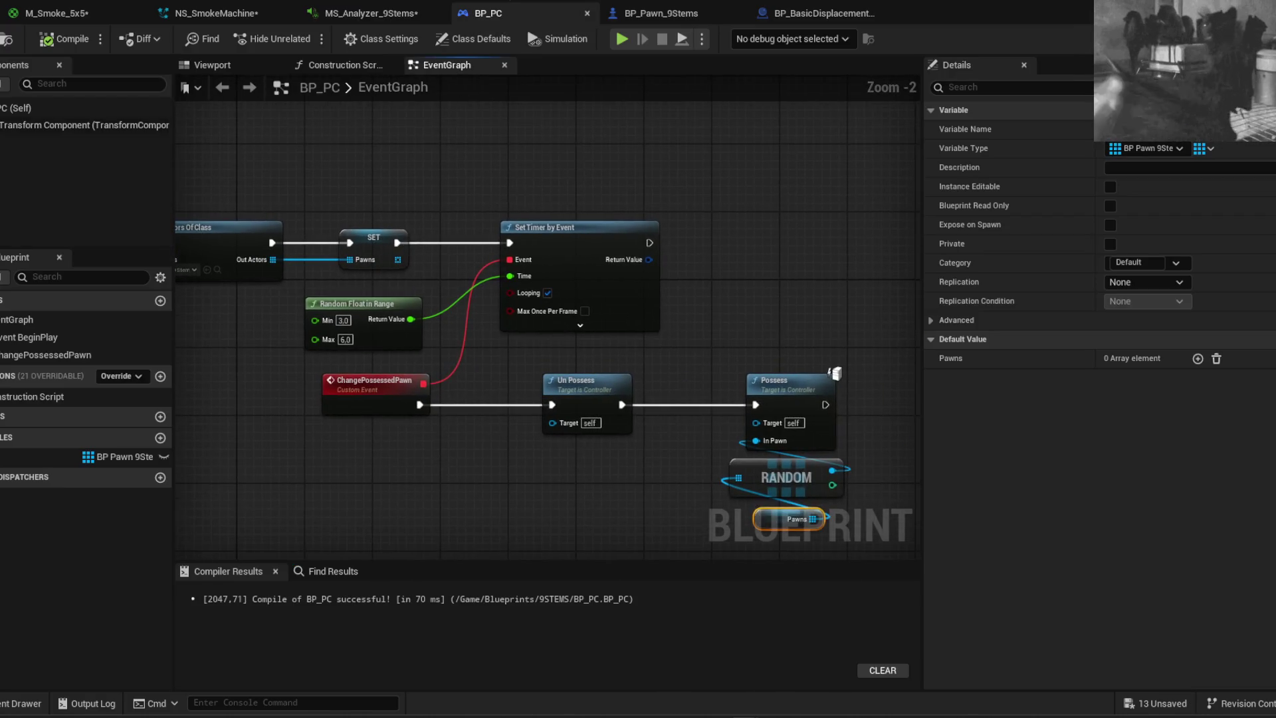
left_click(586, 13)
left_click(587, 14)
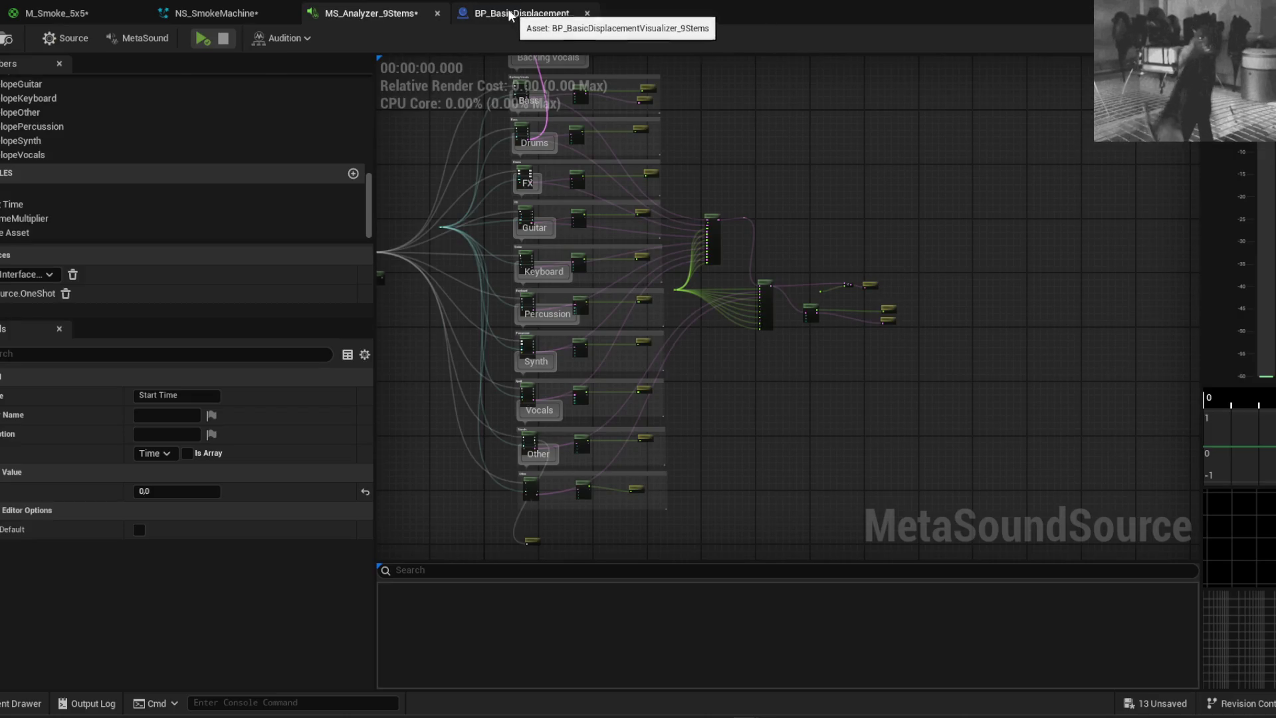
left_click(510, 14)
scroll(584, 287, "down", 5)
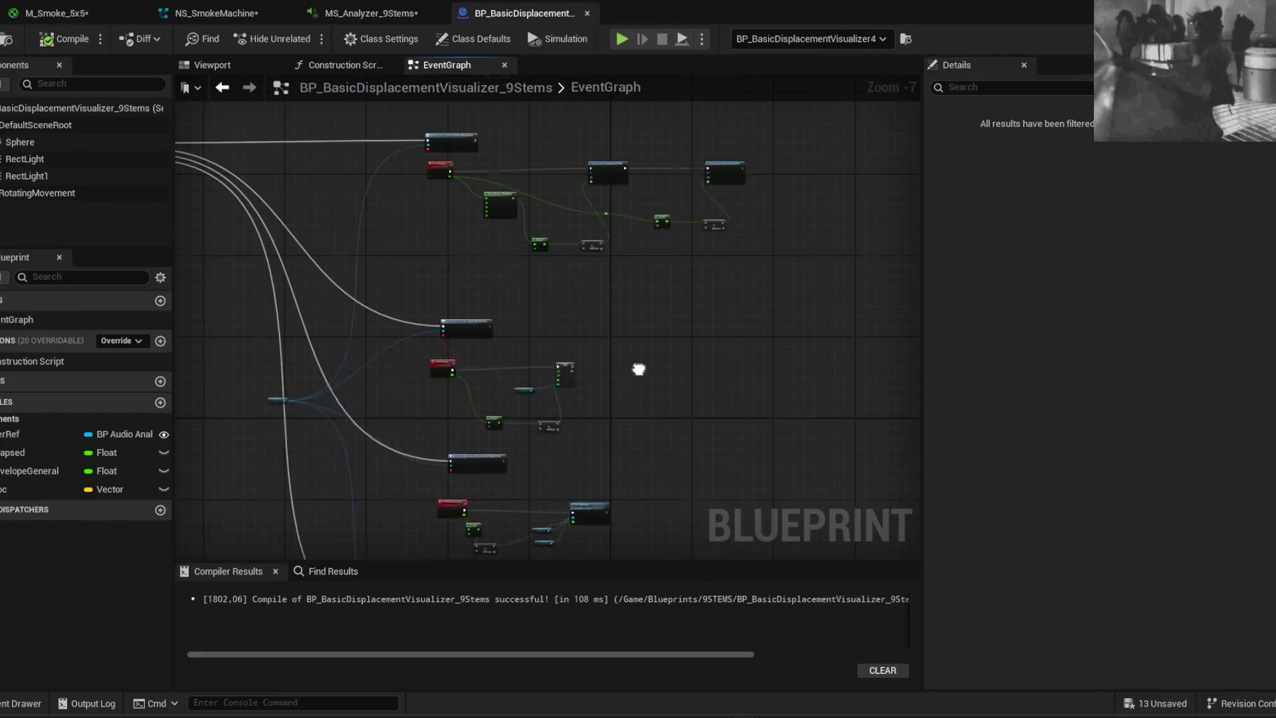
scroll(572, 213, "up", 3)
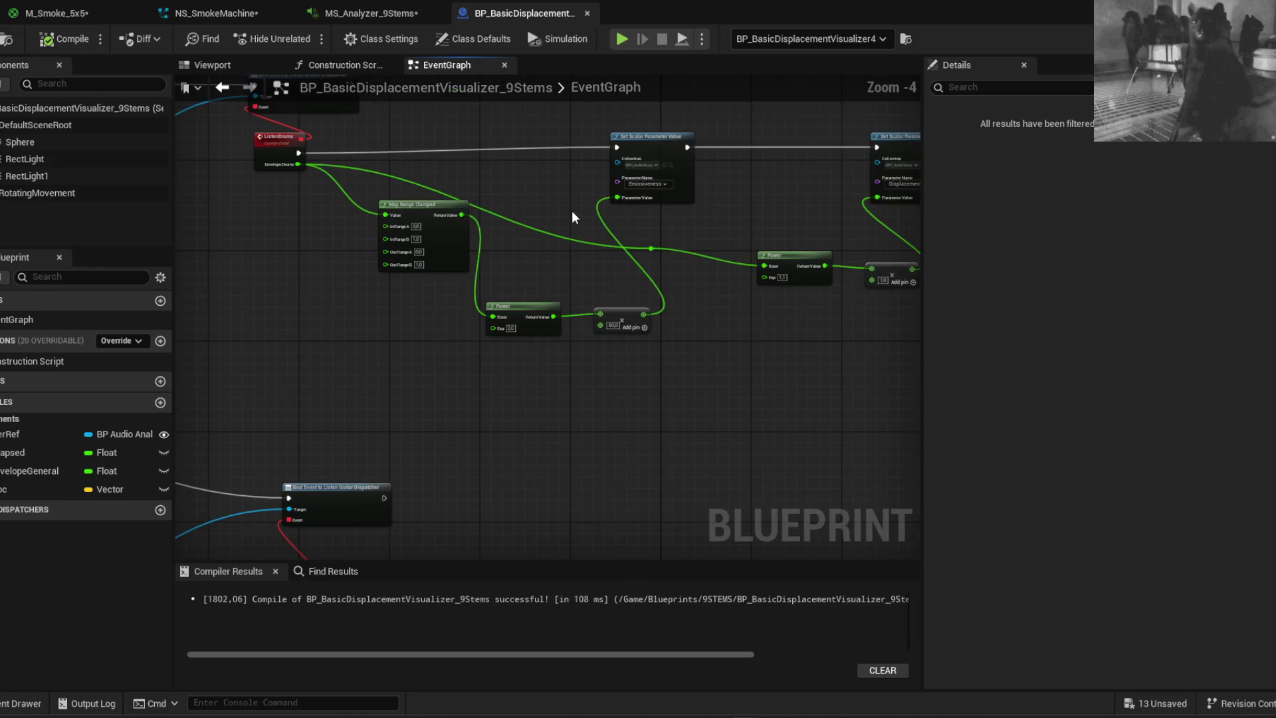
left_click(586, 14)
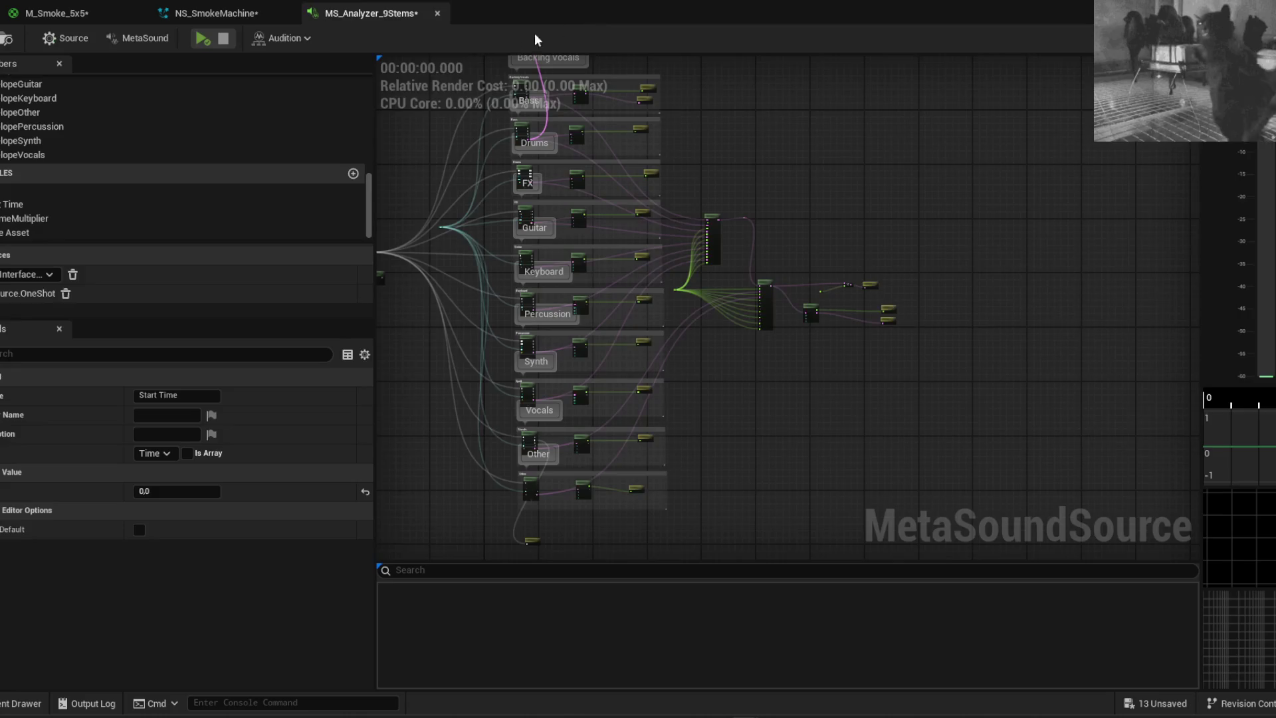
Close the M_Smoke_5x5, NS_SmokeMachine and MS_Analyzer_9Stems editors
right_click(67, 13)
left_click(66, 14)
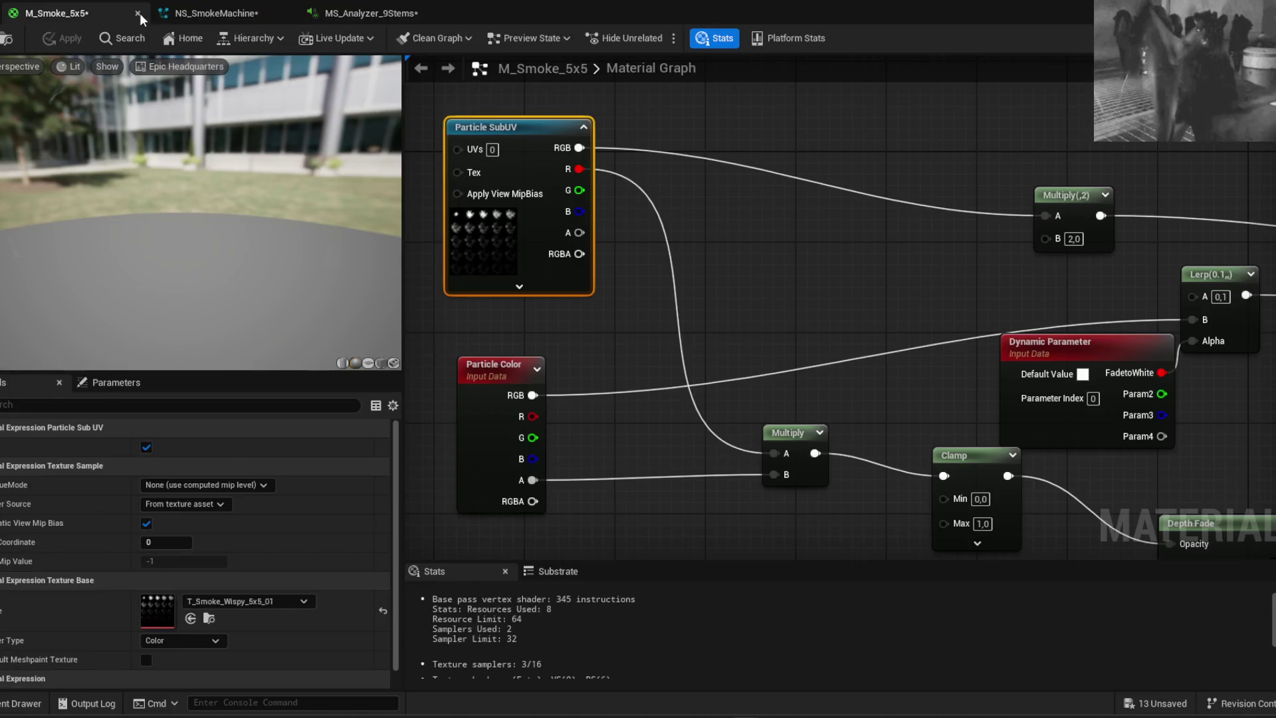
left_click(138, 13)
left_click(138, 13)
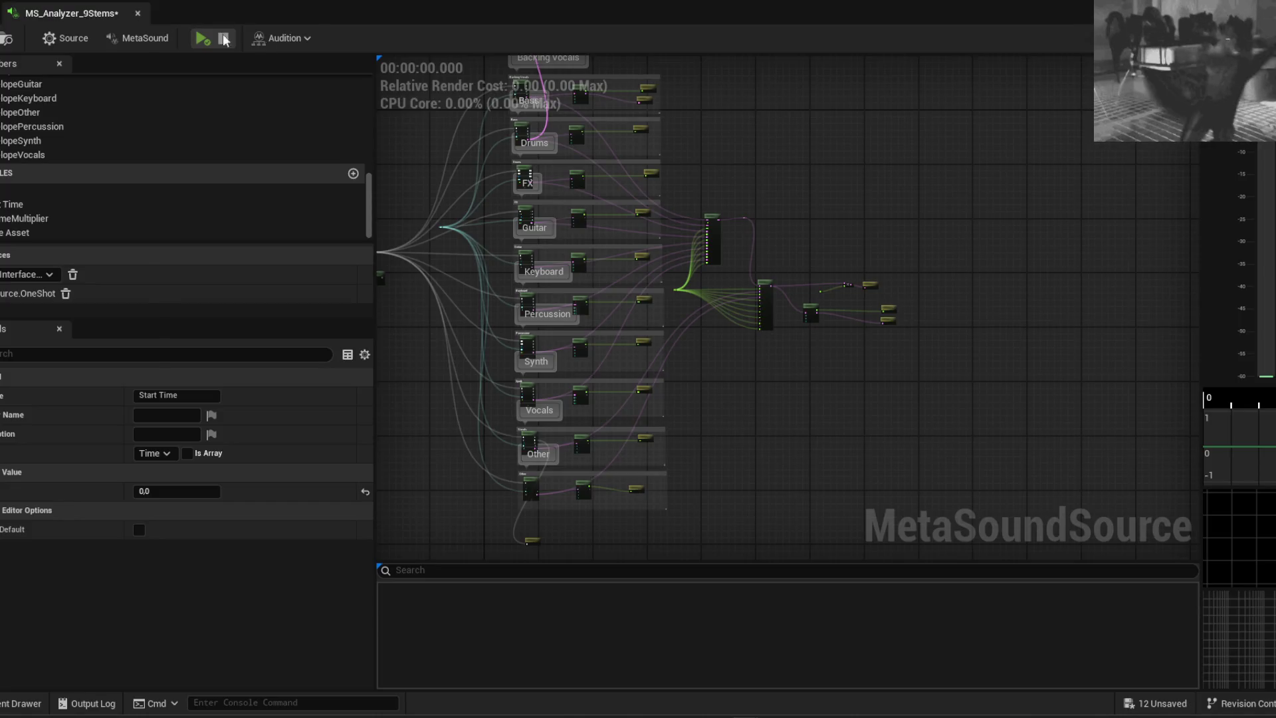
left_click(137, 14)
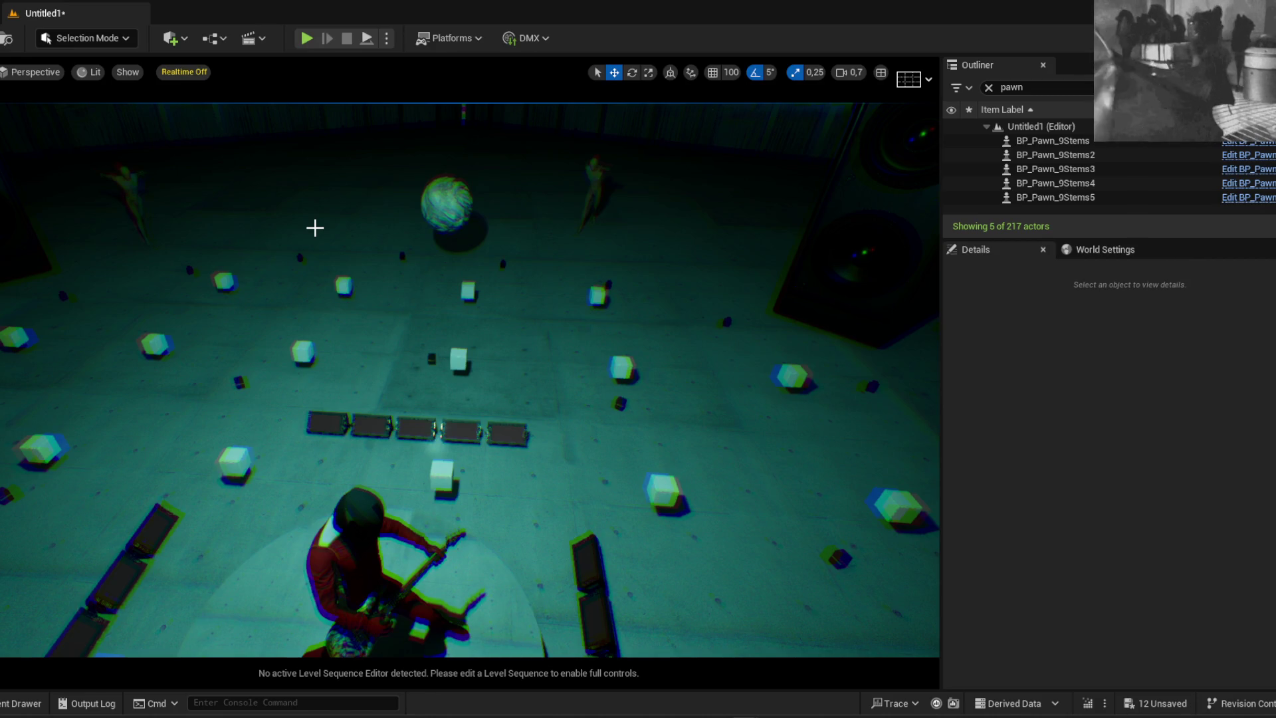
Toggle realtime viewport rendering off and back on with Ctrl+R
key("ctrl+r")
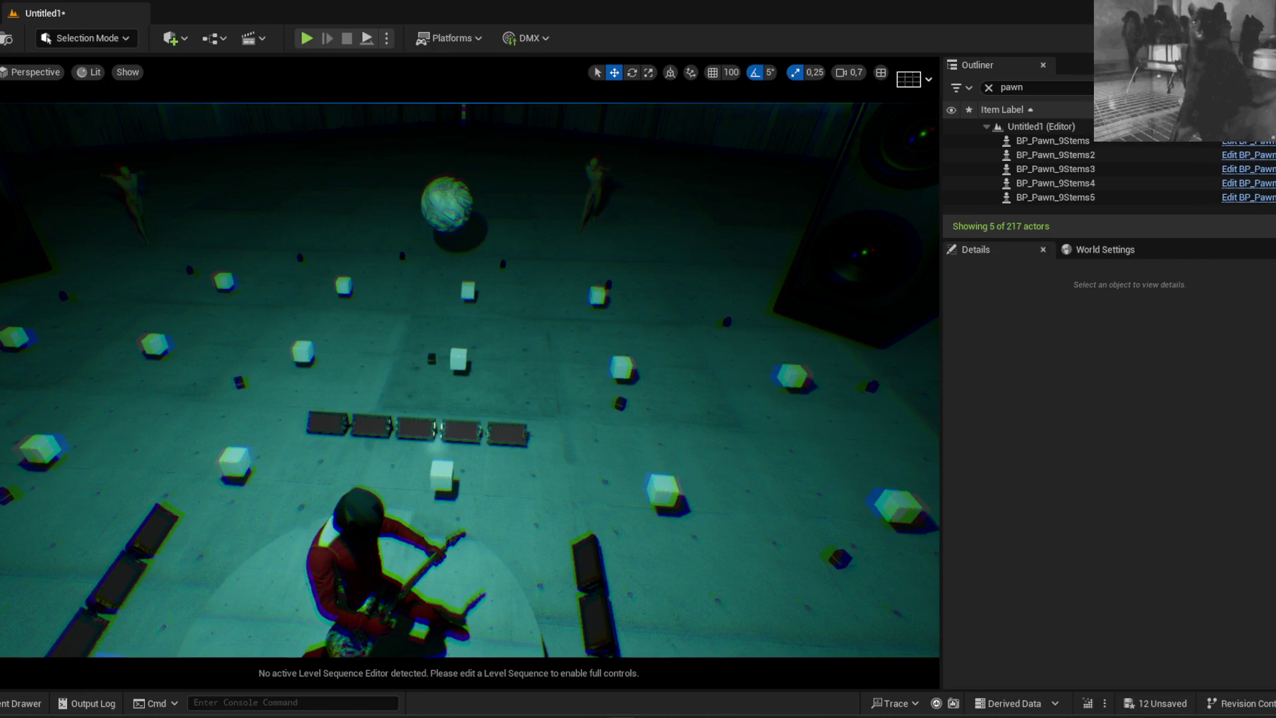
key("ctrl+r")
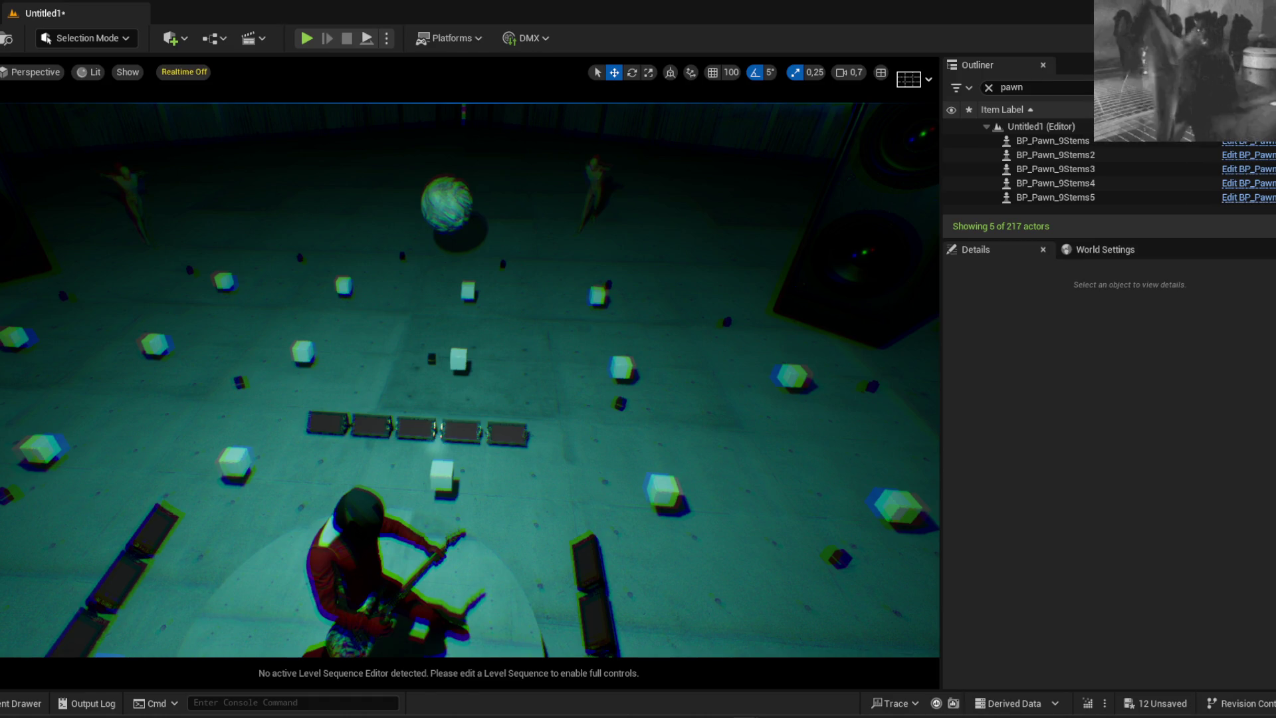
scroll(906, 302, "up", 2)
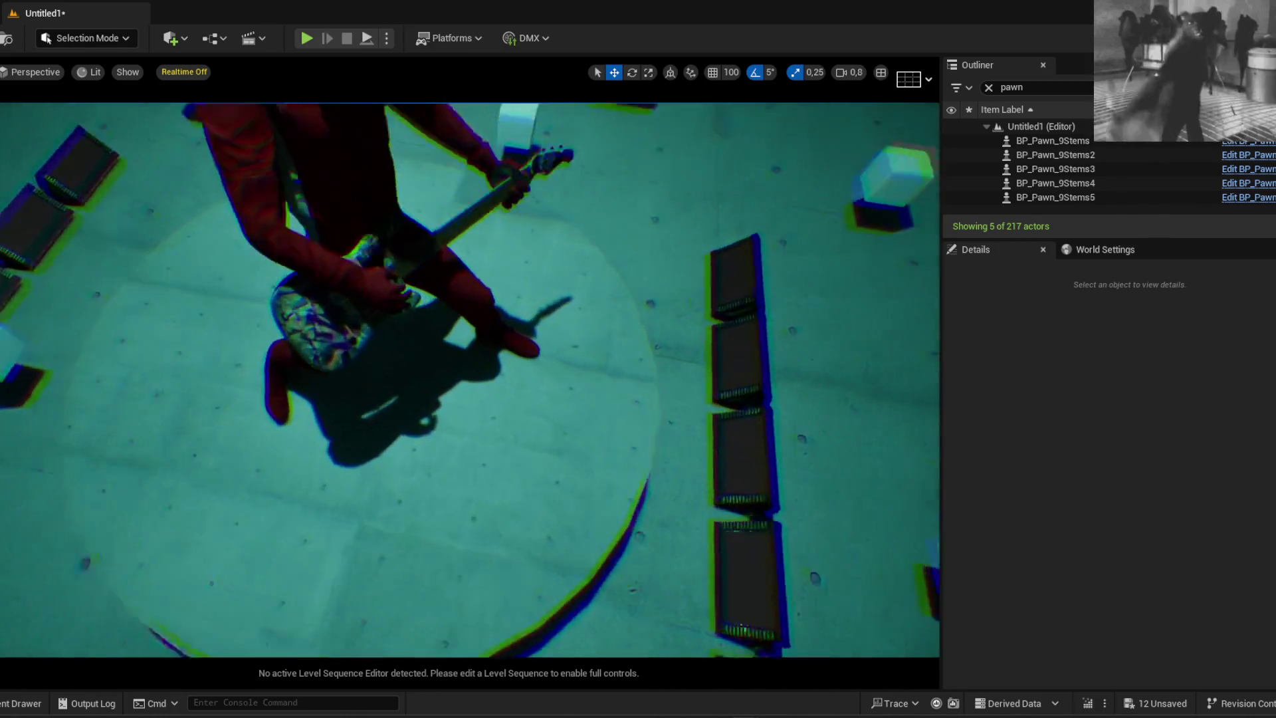
scroll(729, 302, "down", 2)
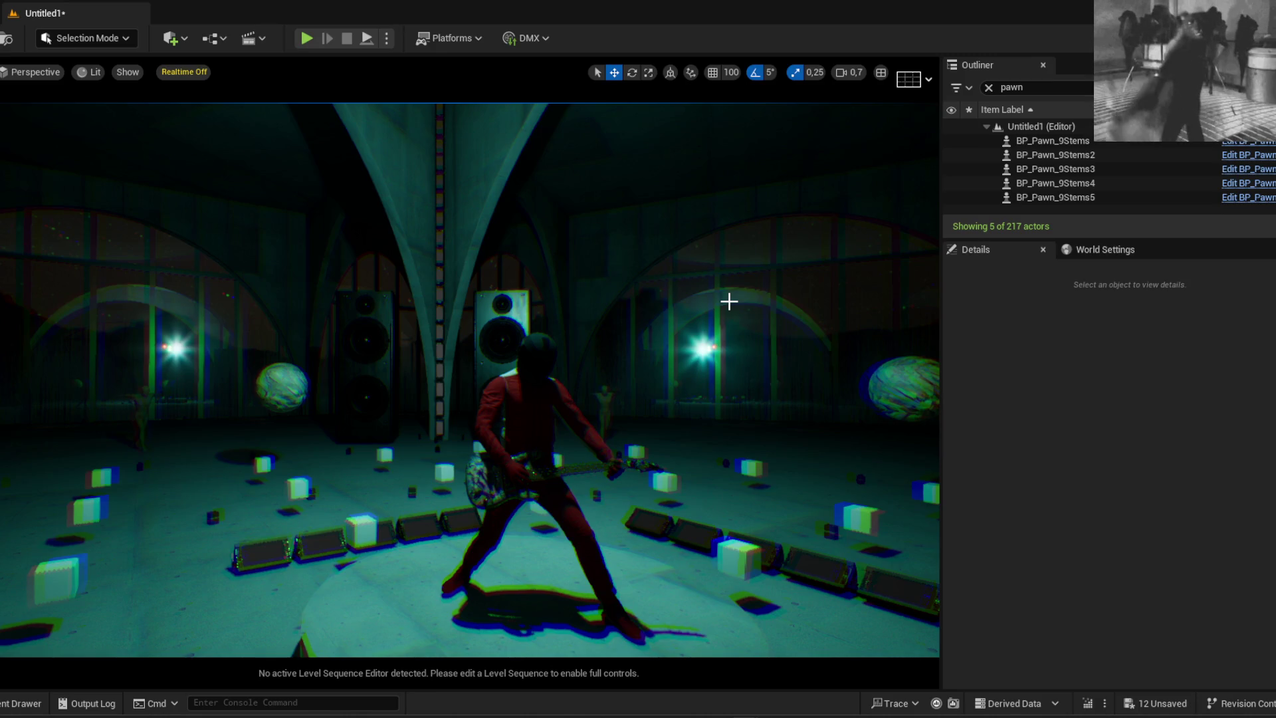
key("ctrl+r")
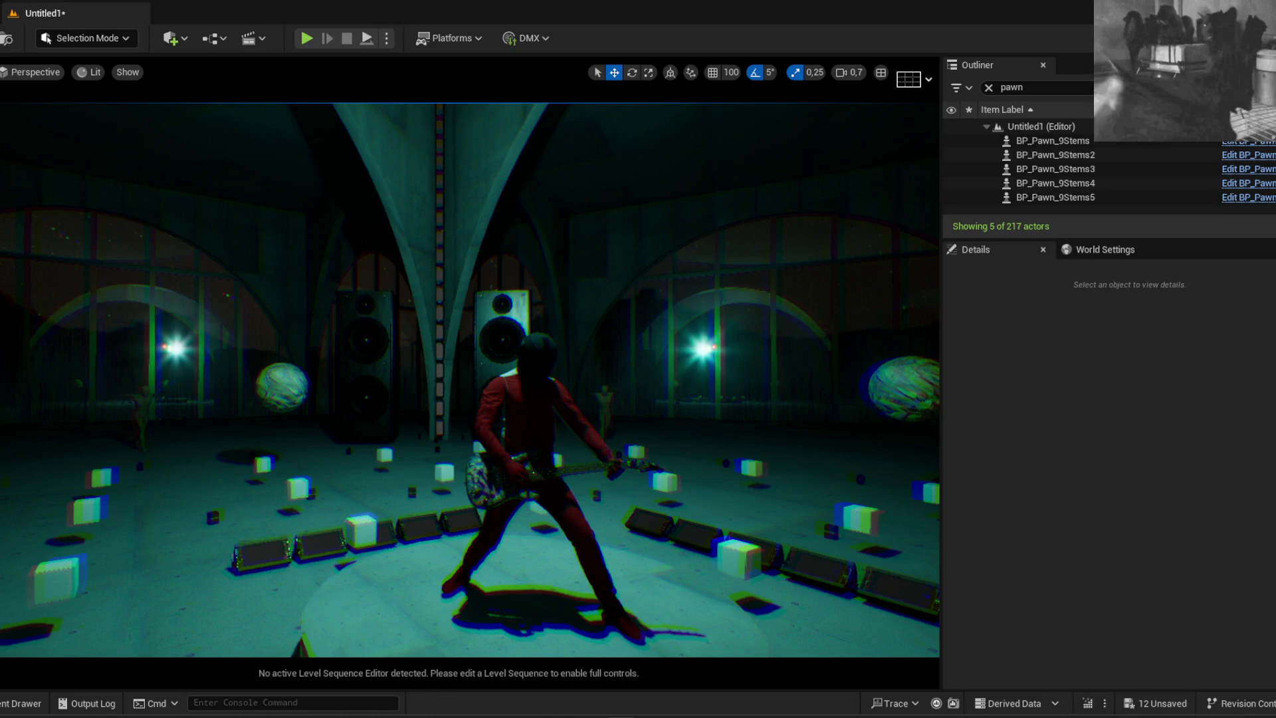
Browse the Content Drawer to Content > Audio > Metasounds and open MS_Analyzer_9Stems
key("ctrl+r")
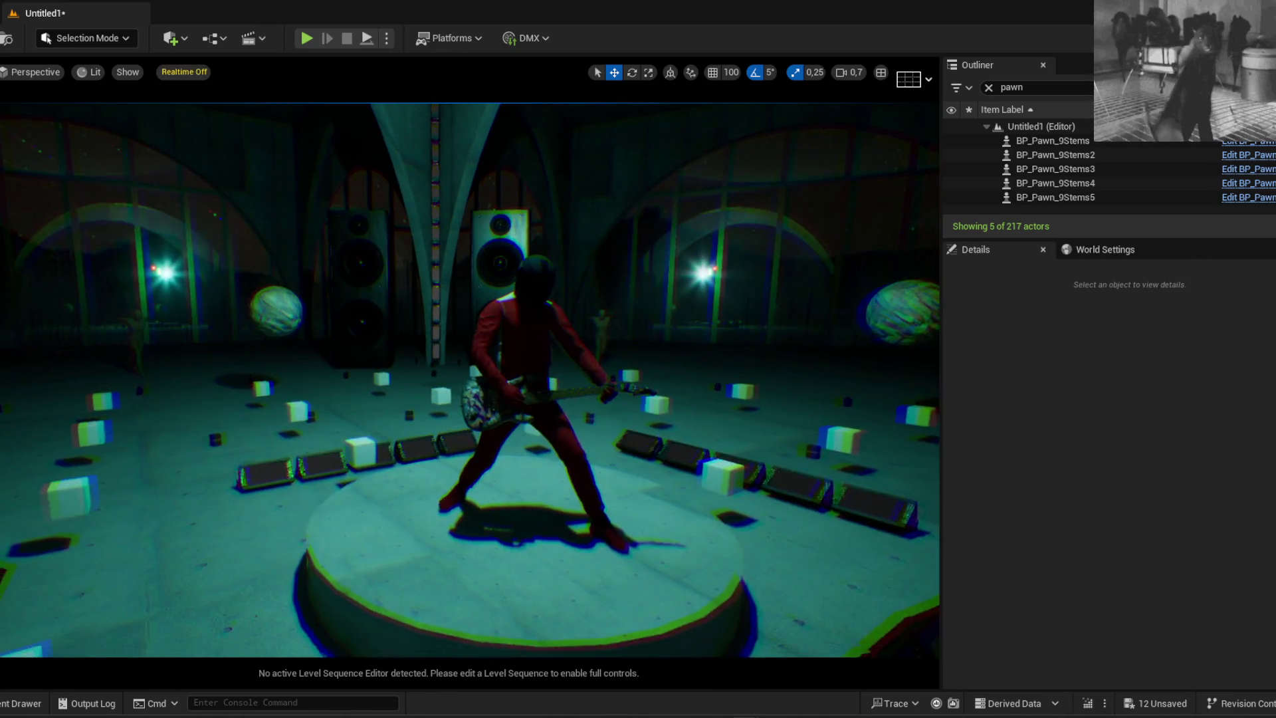
key("ctrl+space")
left_click(283, 343)
double_click(600, 430)
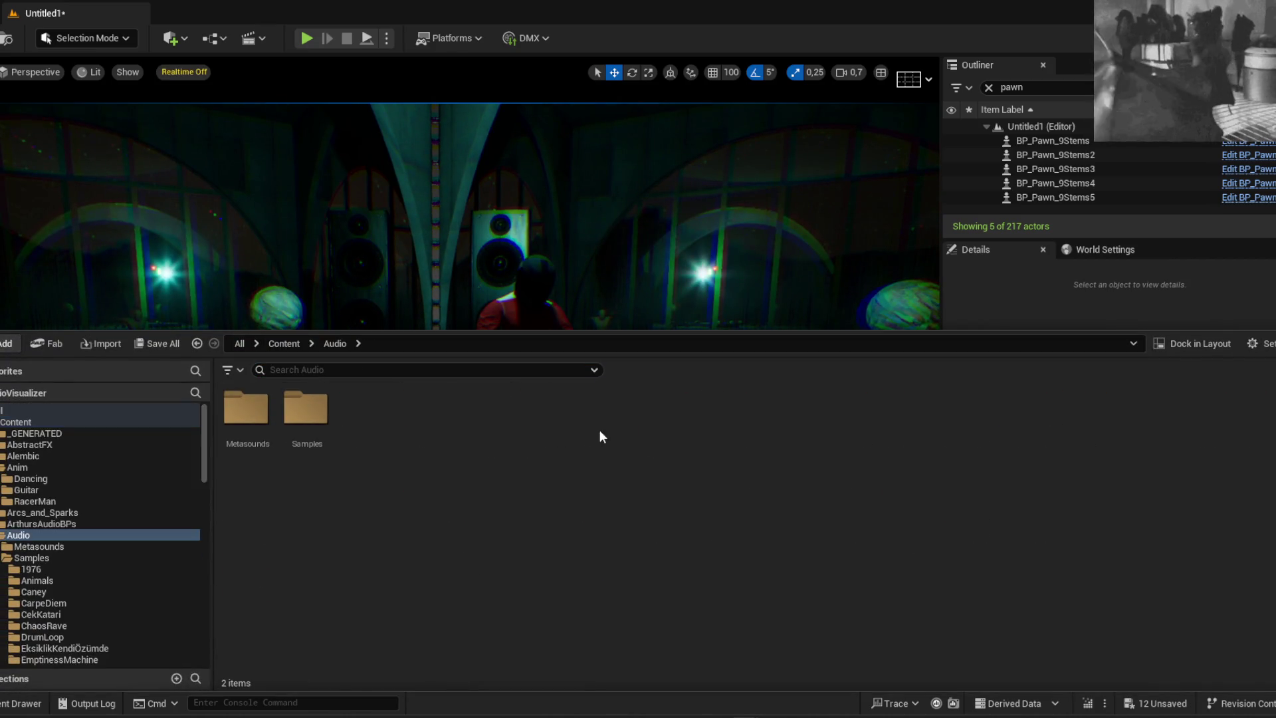
double_click(274, 409)
double_click(366, 432)
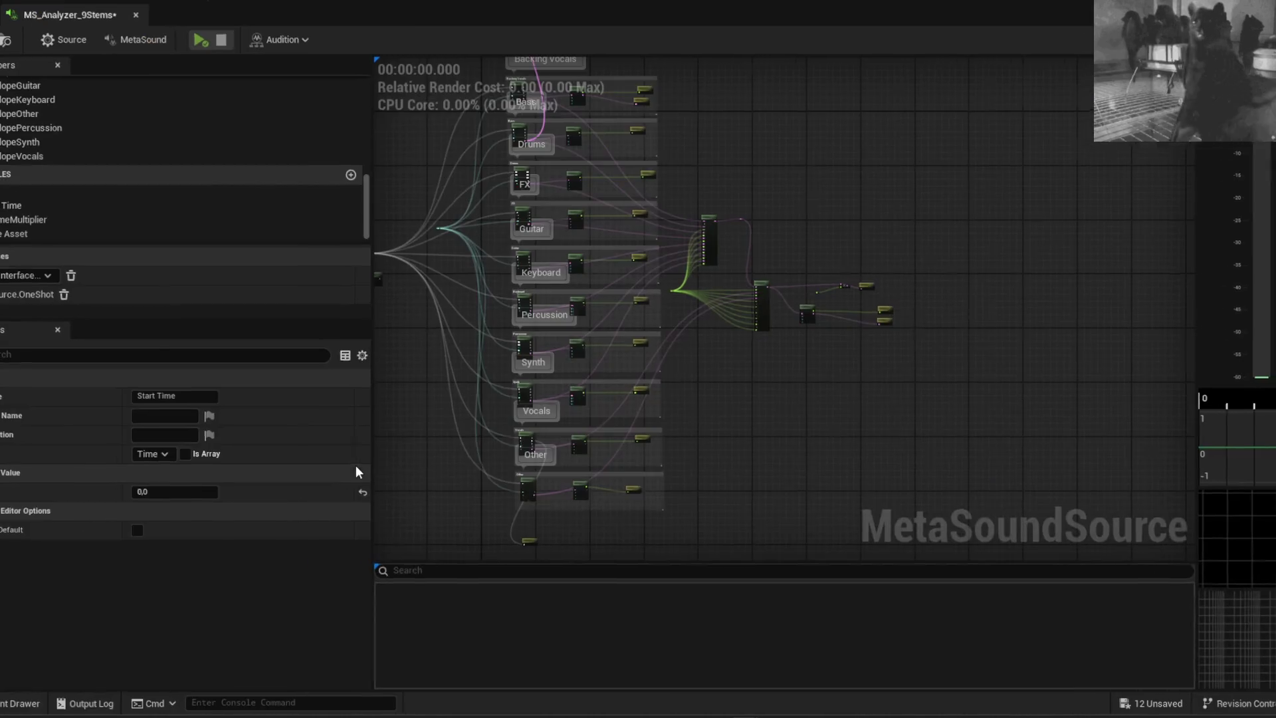
Browse the Content Drawer to Audio > Samples > Schism to reach the song's stems
key("alt+Left")
double_click(307, 515)
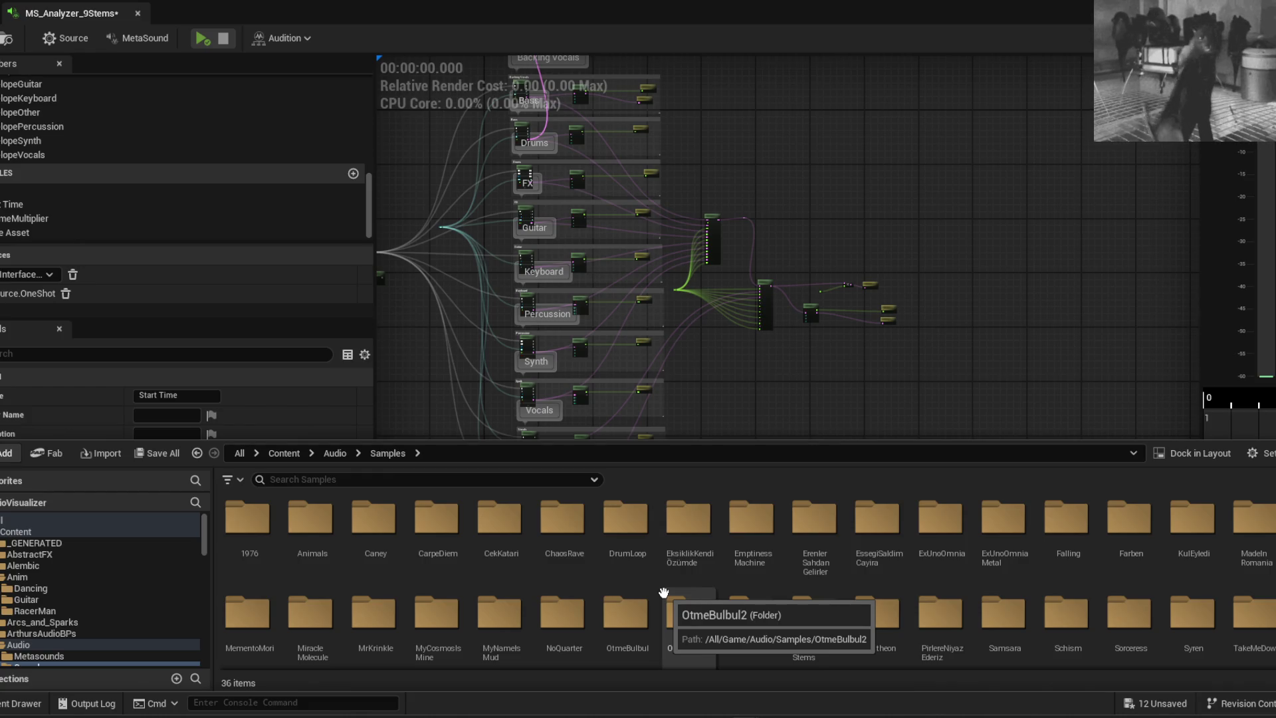
double_click(932, 529)
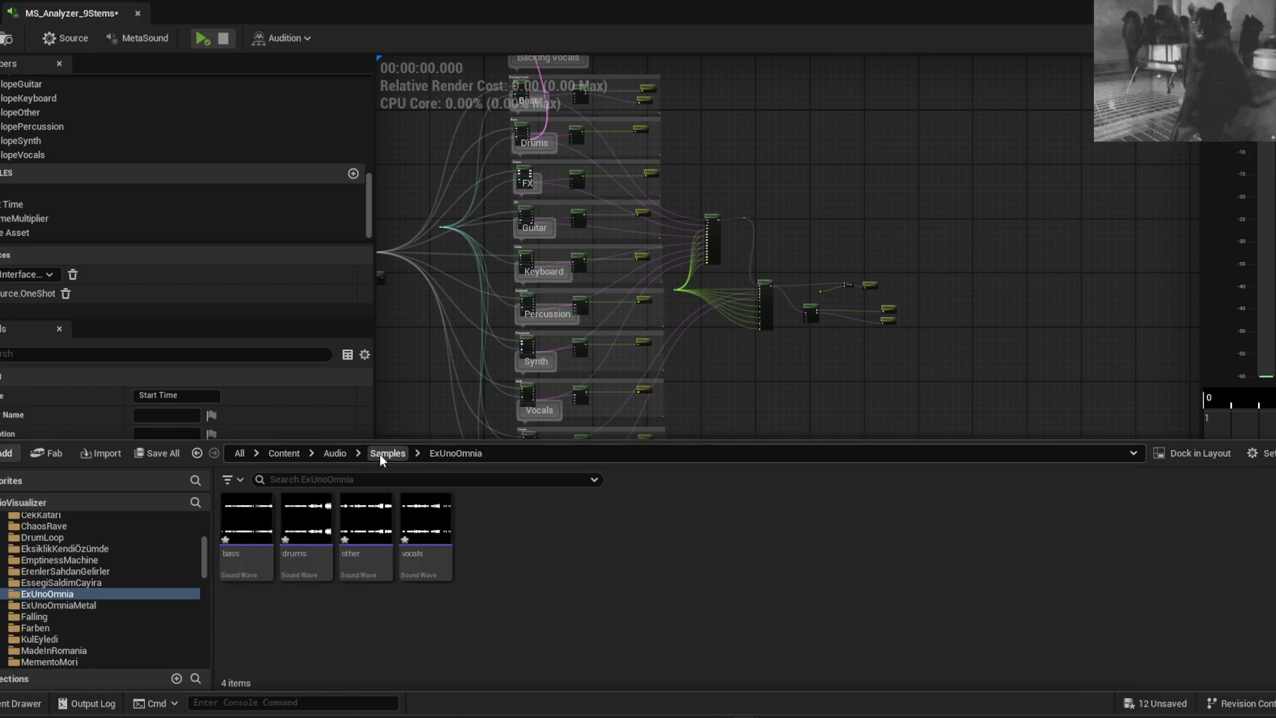
left_click(380, 453)
scroll(970, 608, "down", 1)
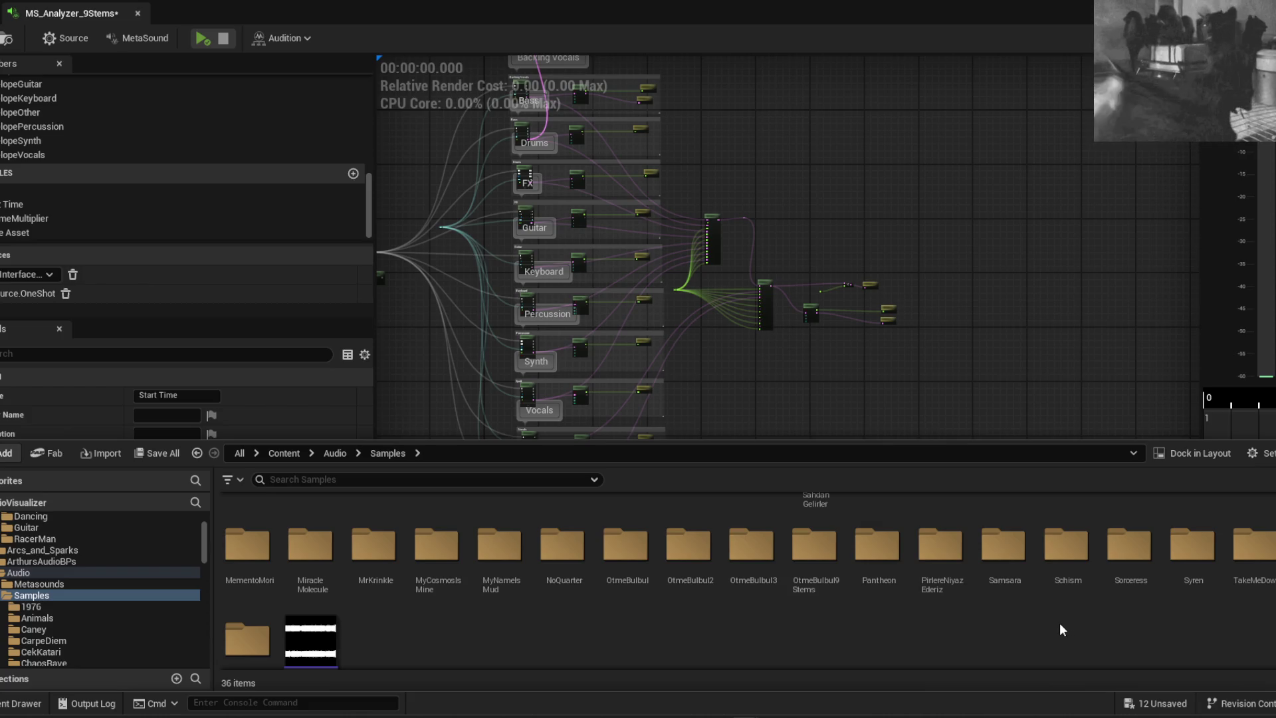
scroll(1059, 624, "down", 1)
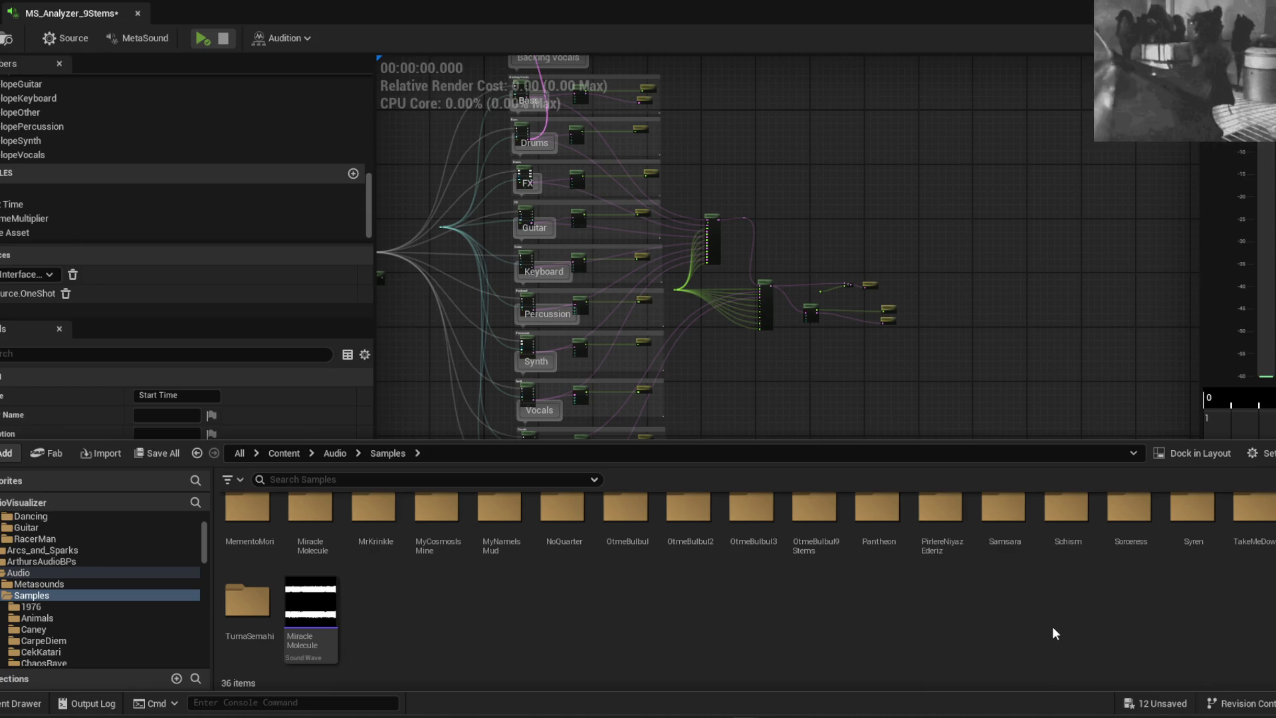
double_click(1066, 512)
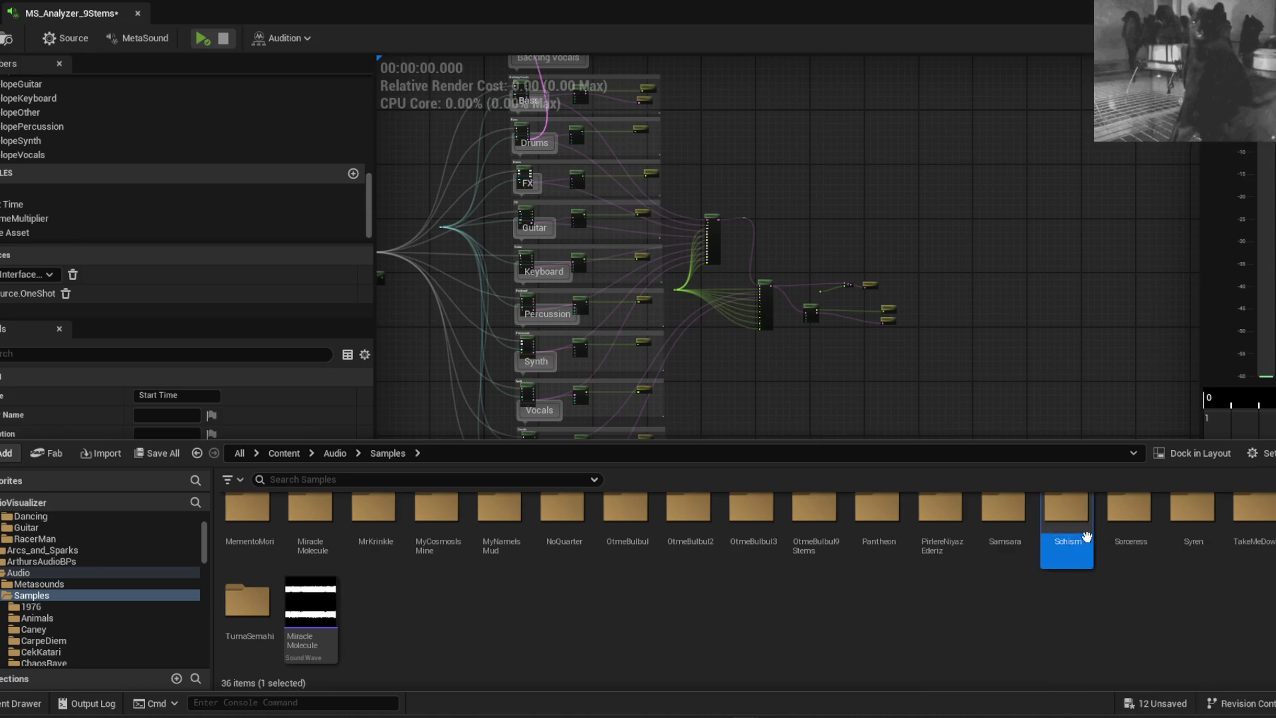
left_click(450, 285)
scroll(672, 154, "up", 6)
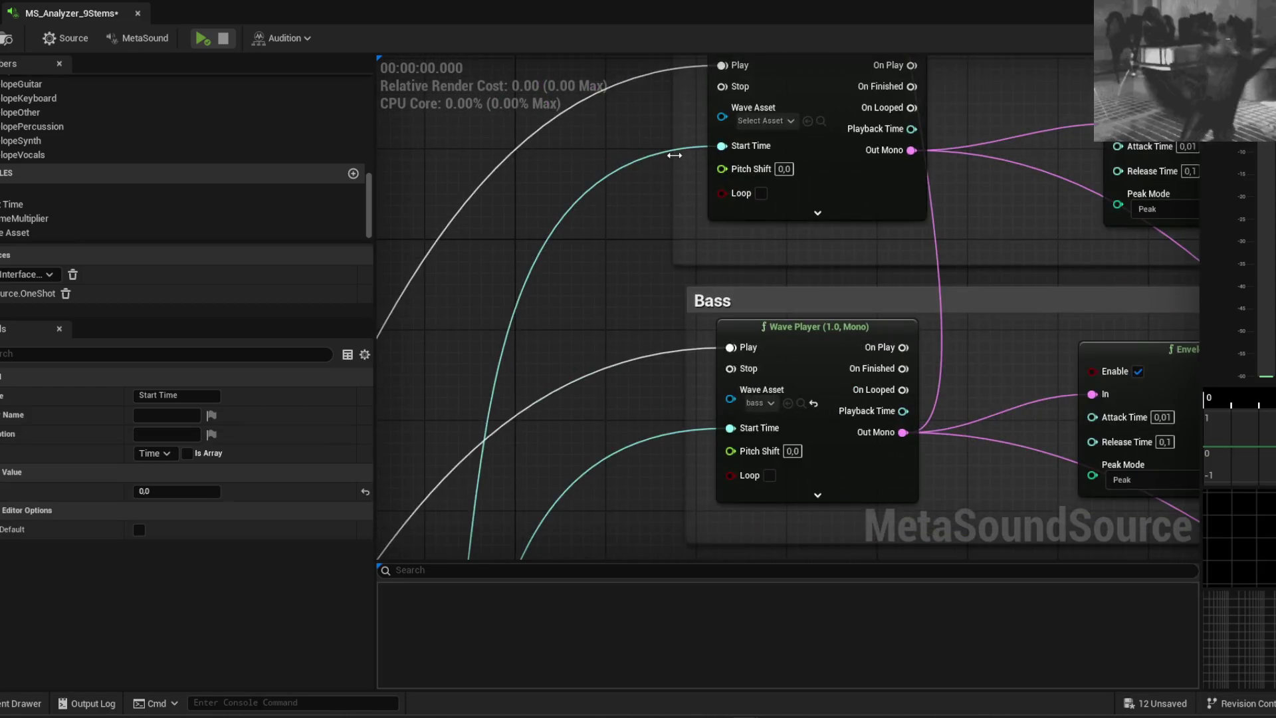
key("space")
key("ctrl+space")
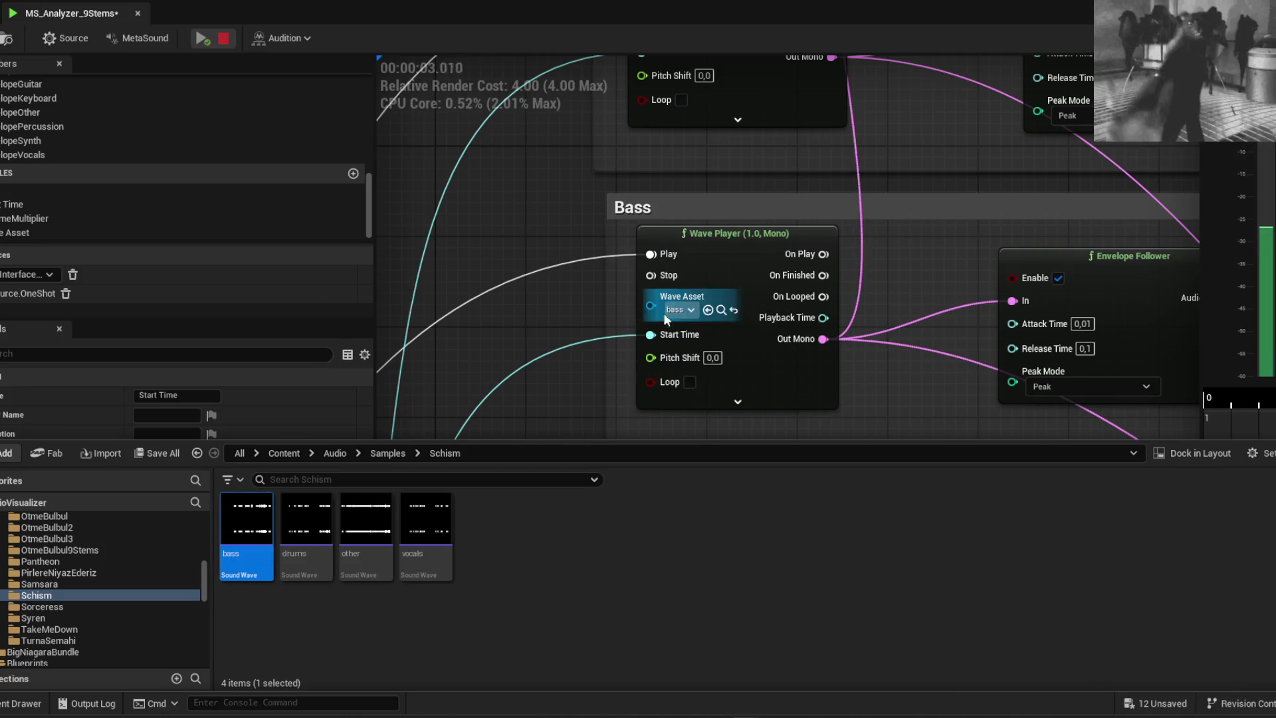
left_click(444, 368)
scroll(444, 368, "down", 5)
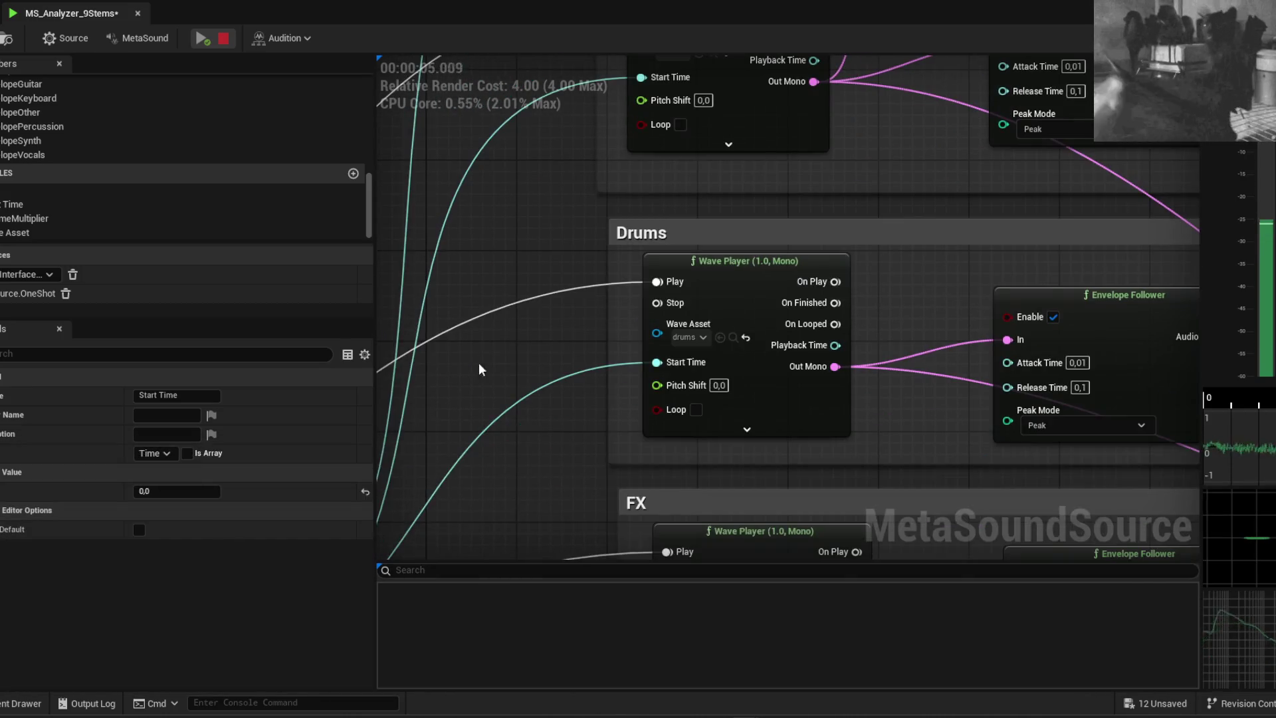
key("ctrl+space")
Assign the Schism drums wave to the Drums Wave Player and stop the preview
left_click(305, 531)
left_click_drag(533, 492, 685, 335)
scroll(487, 224, "down", 3)
left_click(223, 38)
left_click_drag(574, 380, 570, 366)
scroll(570, 366, "down", 5)
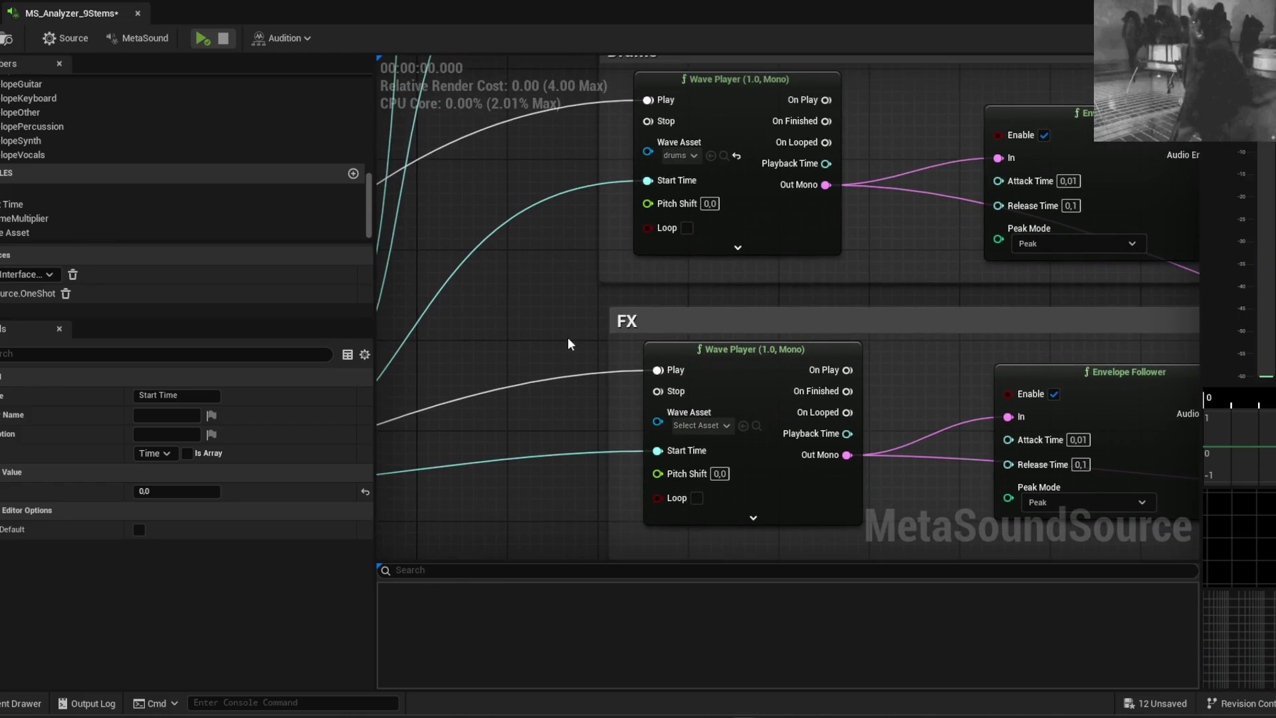
scroll(542, 376, "down", 8)
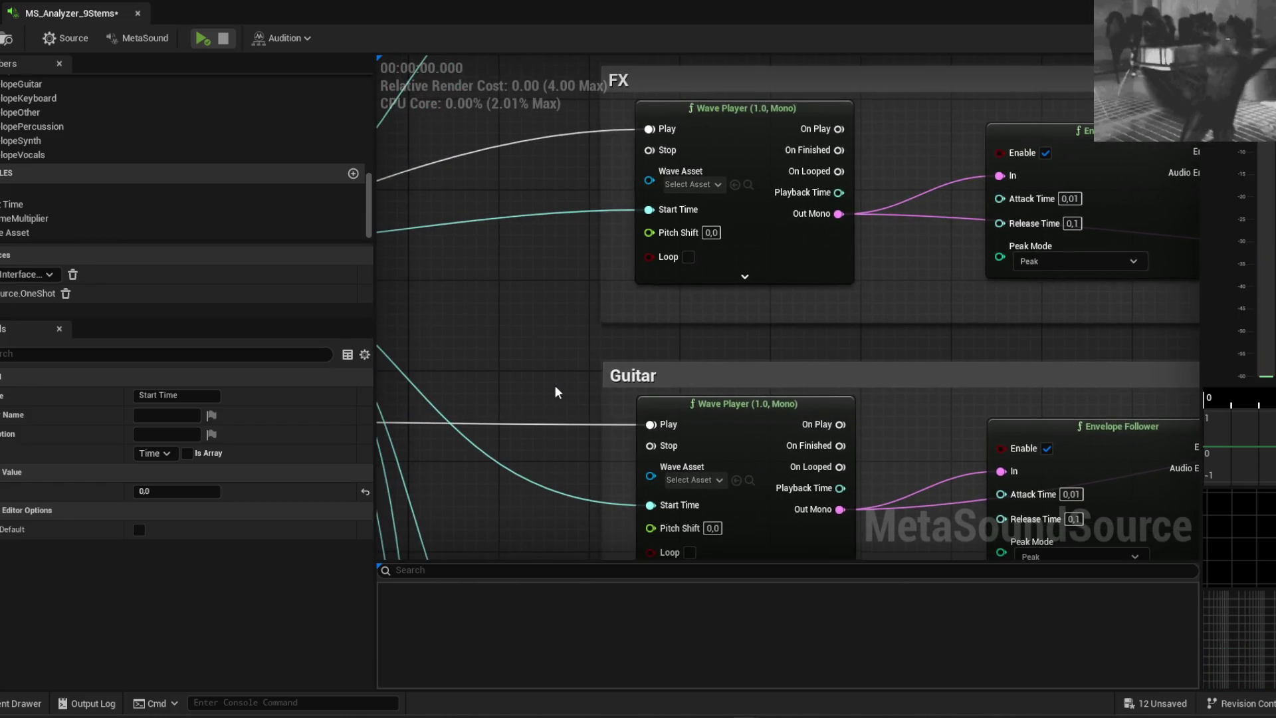
scroll(587, 218, "down", 10)
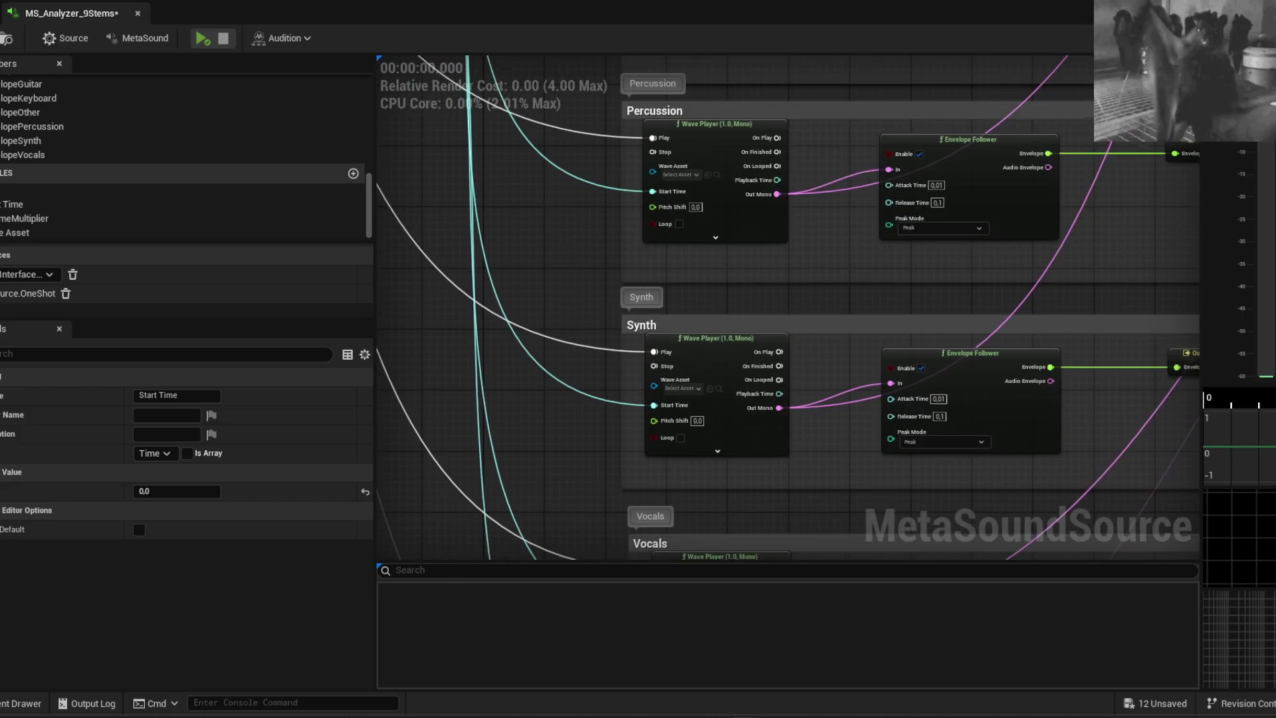
Assign the Schism vocals and other waves to their Wave Players and save the MetaSound
key("ctrl+space")
mouse_move(366, 525)
left_mouse_down()
mouse_move(390, 557)
mouse_move(620, 380)
mouse_move(571, 351)
left_mouse_up()
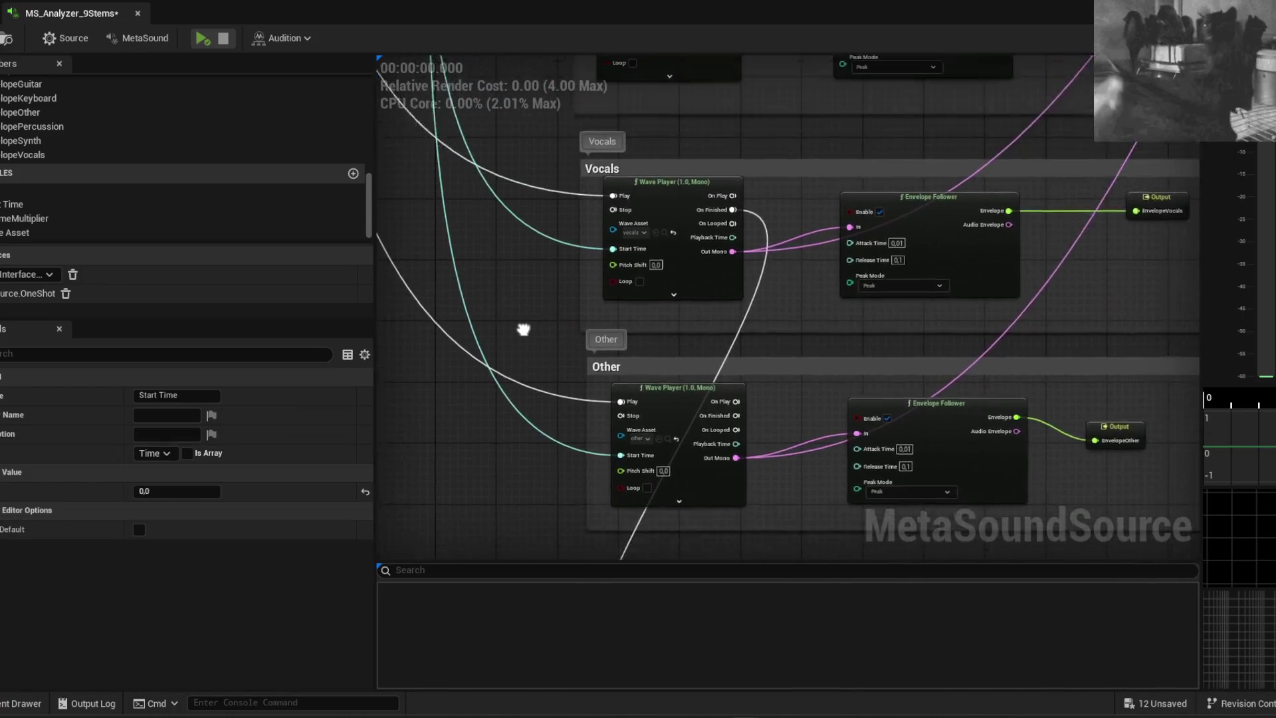
key("ctrl+space")
mouse_move(425, 525)
left_mouse_down()
mouse_move(618, 411)
mouse_move(625, 286)
left_mouse_up()
left_click_drag(530, 336, 505, 163)
key("ctrl+space")
mouse_move(366, 525)
left_mouse_down()
mouse_move(622, 356)
mouse_move(606, 312)
left_mouse_up()
key("ctrl+s")
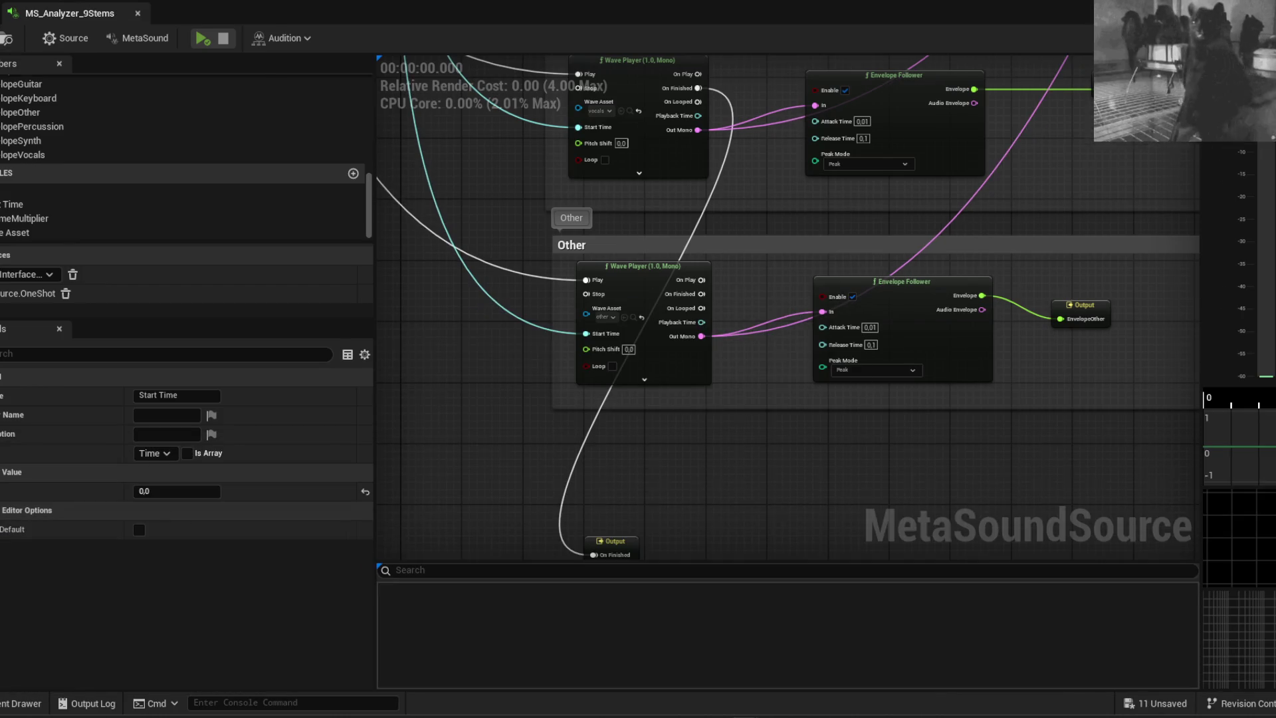
left_click(382, 29)
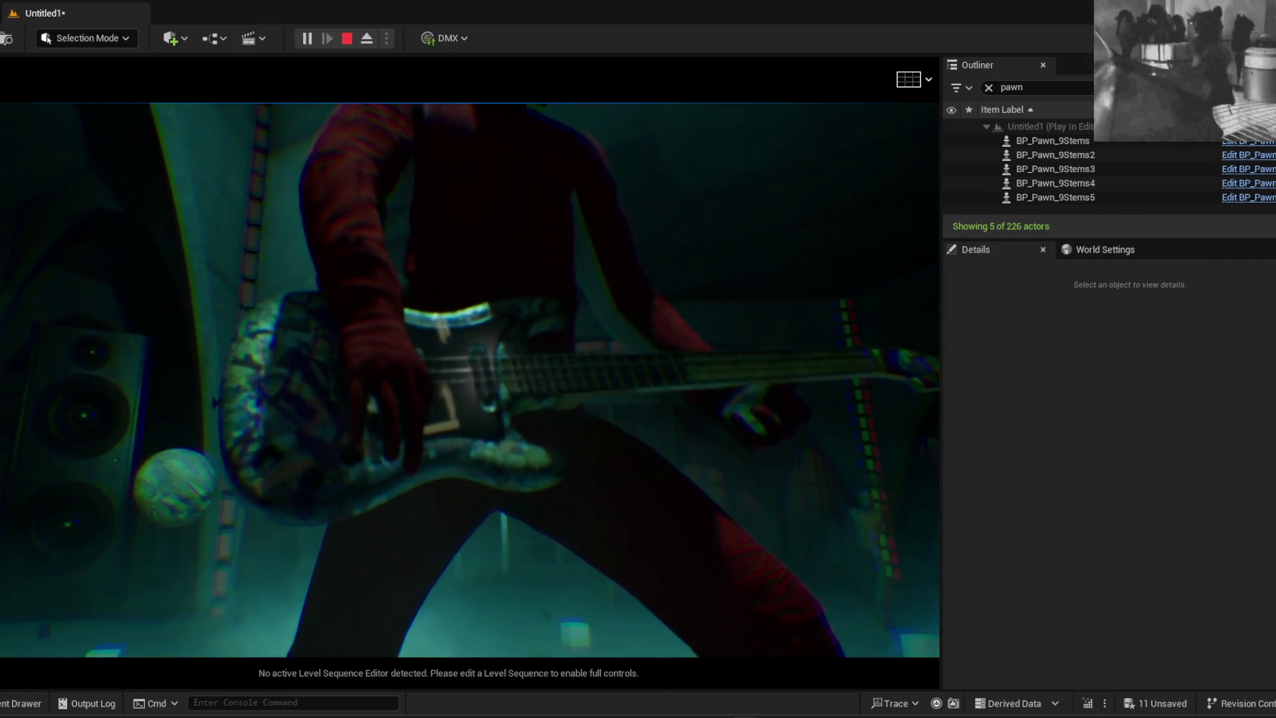
Stop the play session, fly the camera behind the guitarist and show editor icons
key("Escape")
scroll(782, 561, "up", 3)
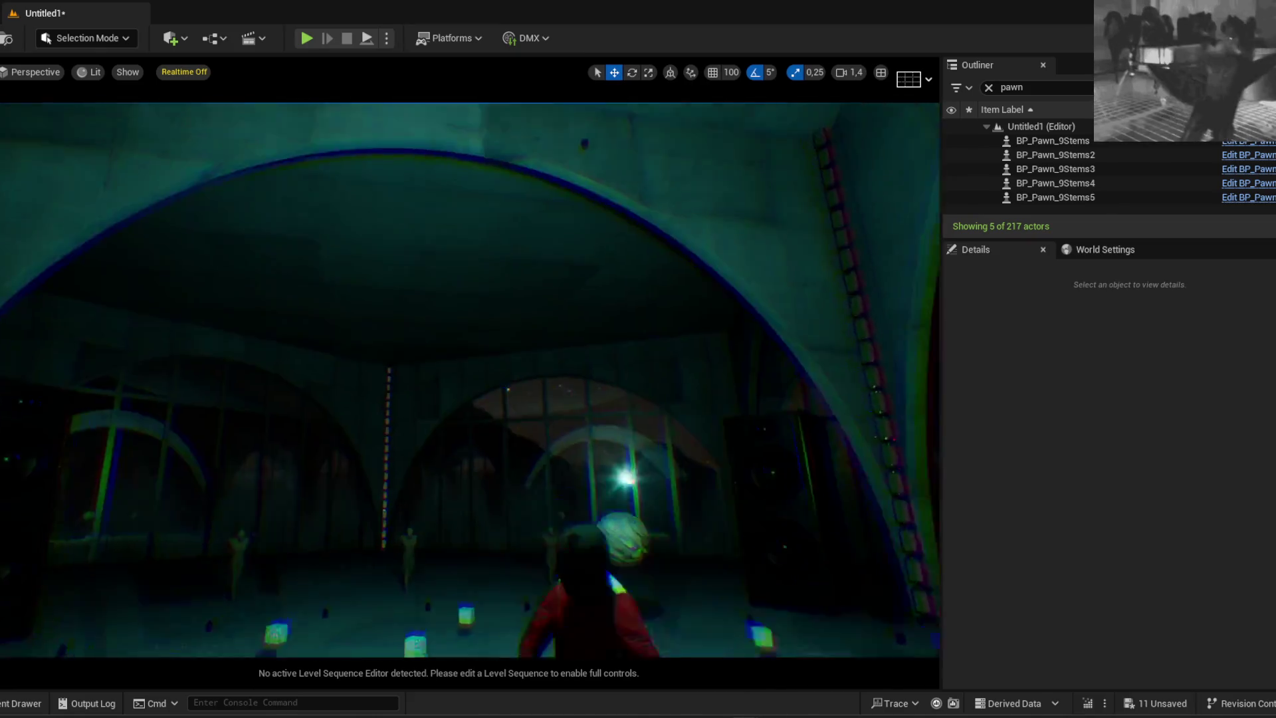
scroll(470, 380, "up", 2)
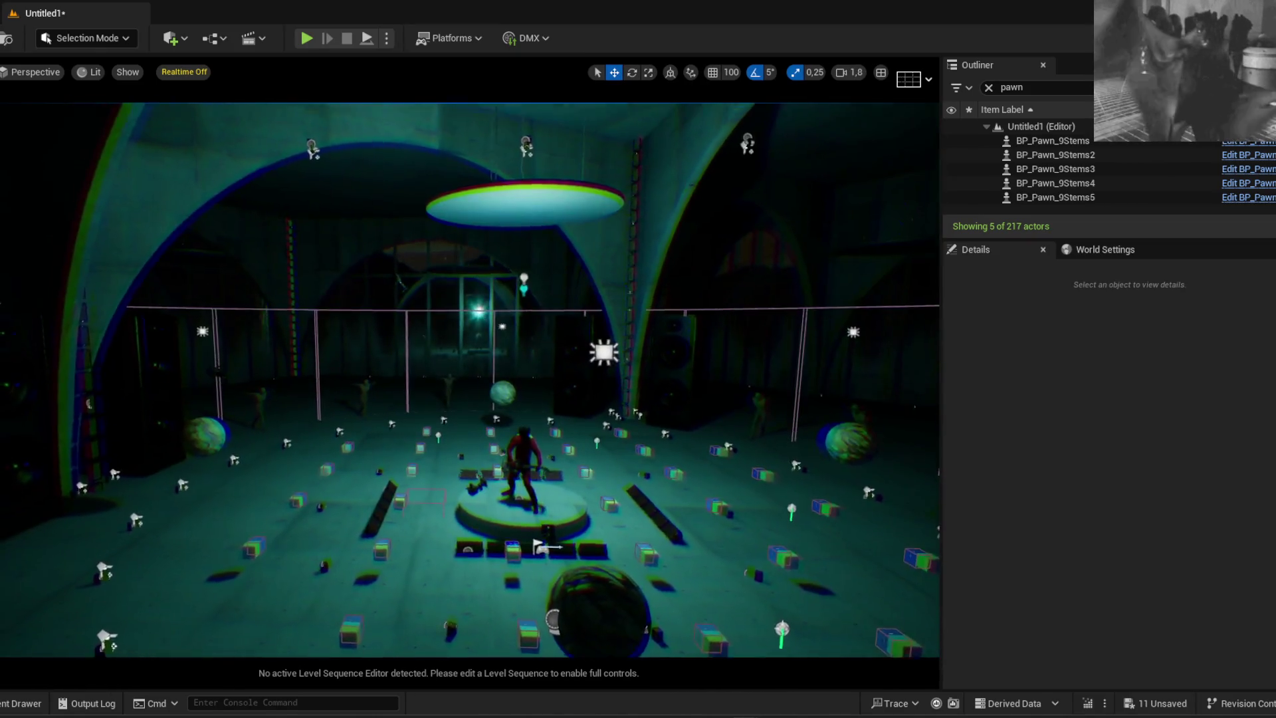
mouse_move(506, 257)
left_mouse_down()
mouse_move(754, 251)
mouse_move(430, 190)
mouse_move(507, 257)
left_mouse_up()
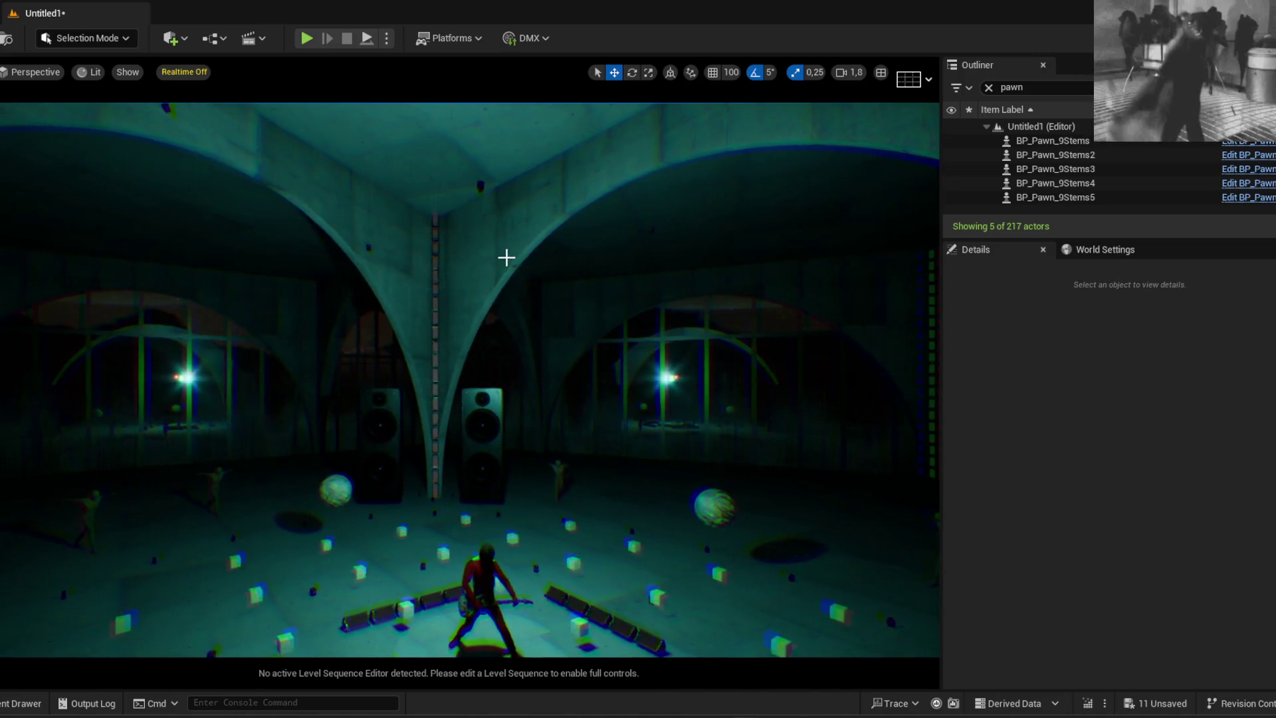
key("g")
Select the visualizer spotlight, briefly hide it, then undo back to it visible and unselected
left_click(481, 364)
left_click_drag(483, 369, 518, 366)
key("Escape")
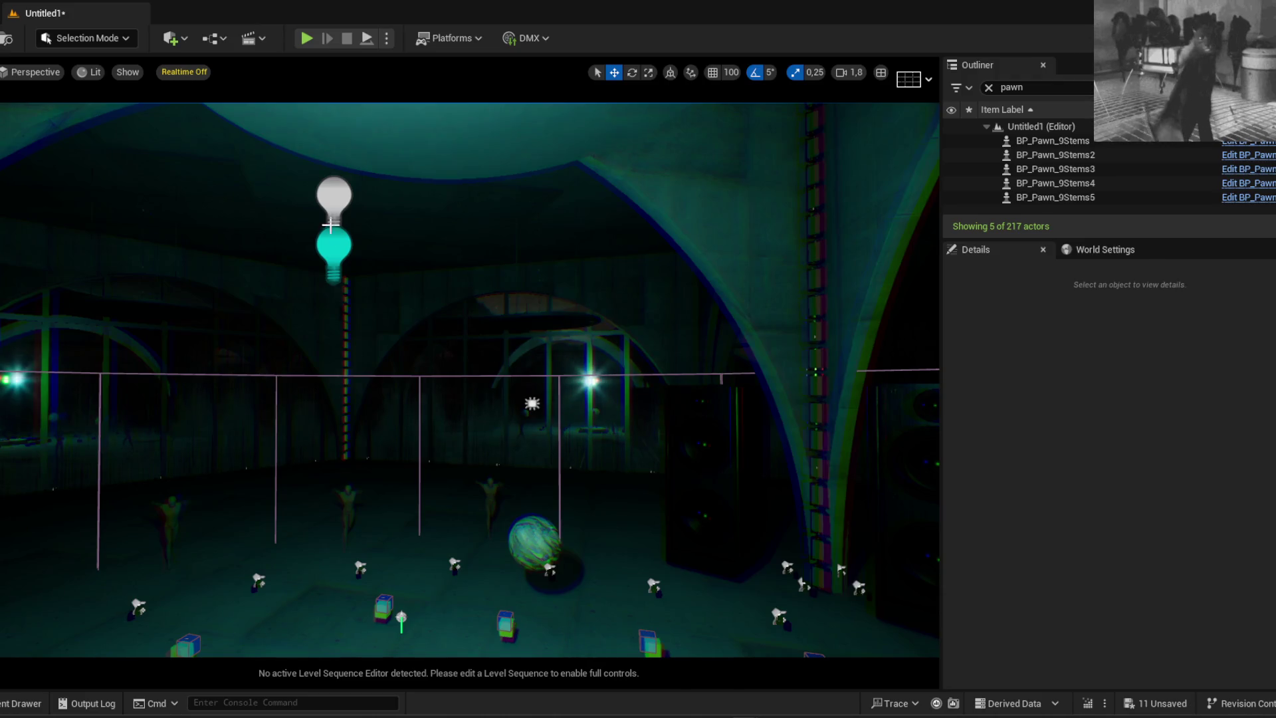
scroll(348, 220, "down", 5)
key("ctrl+z")
key("g")
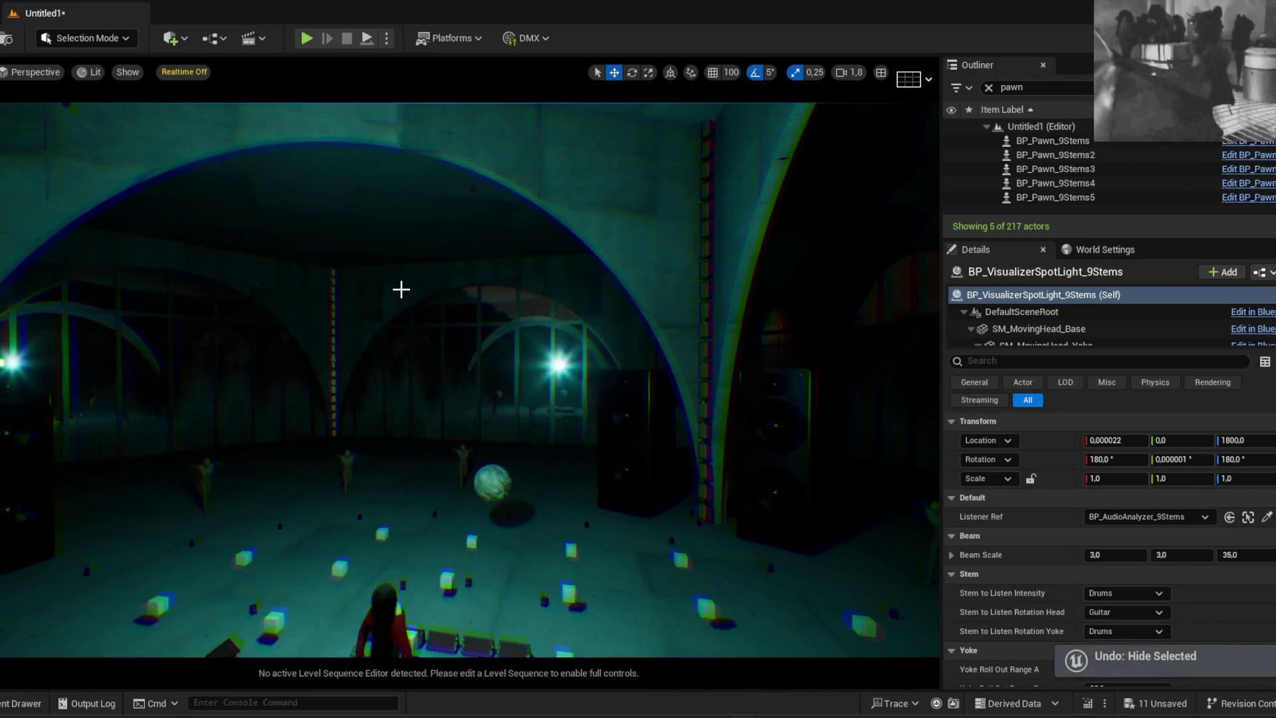
scroll(413, 333, "up", 3)
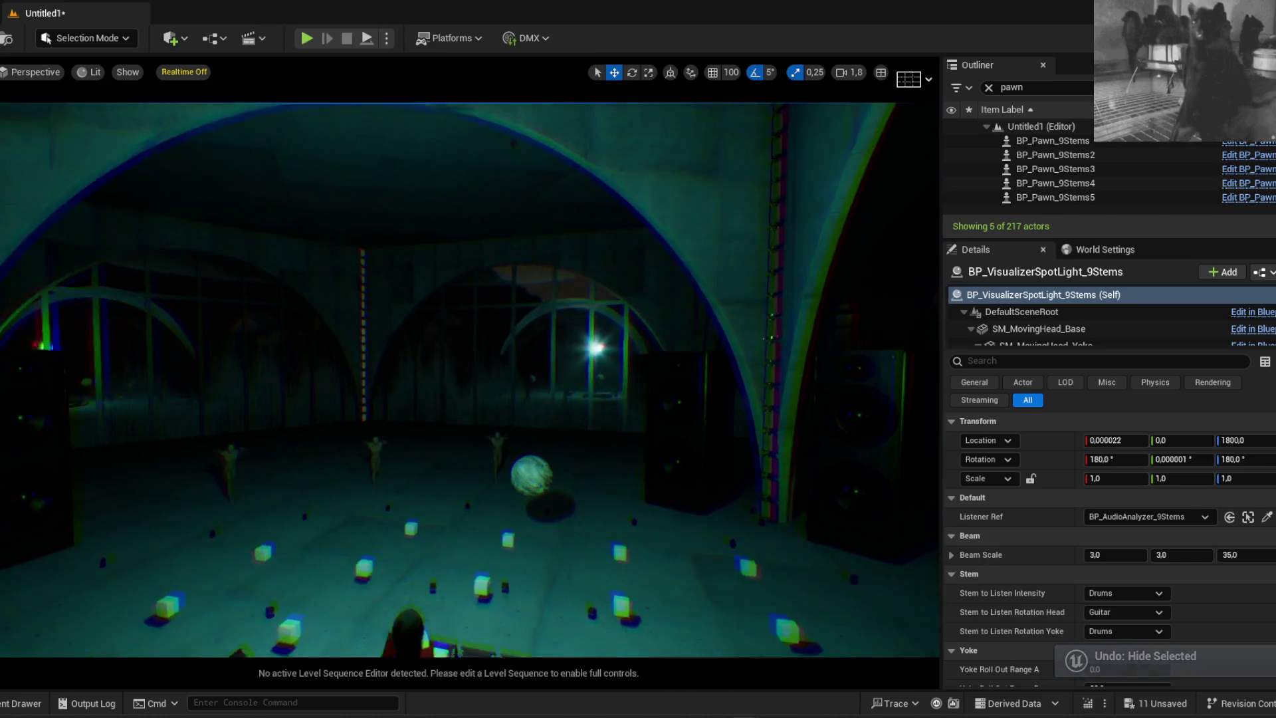
key("ctrl+z")
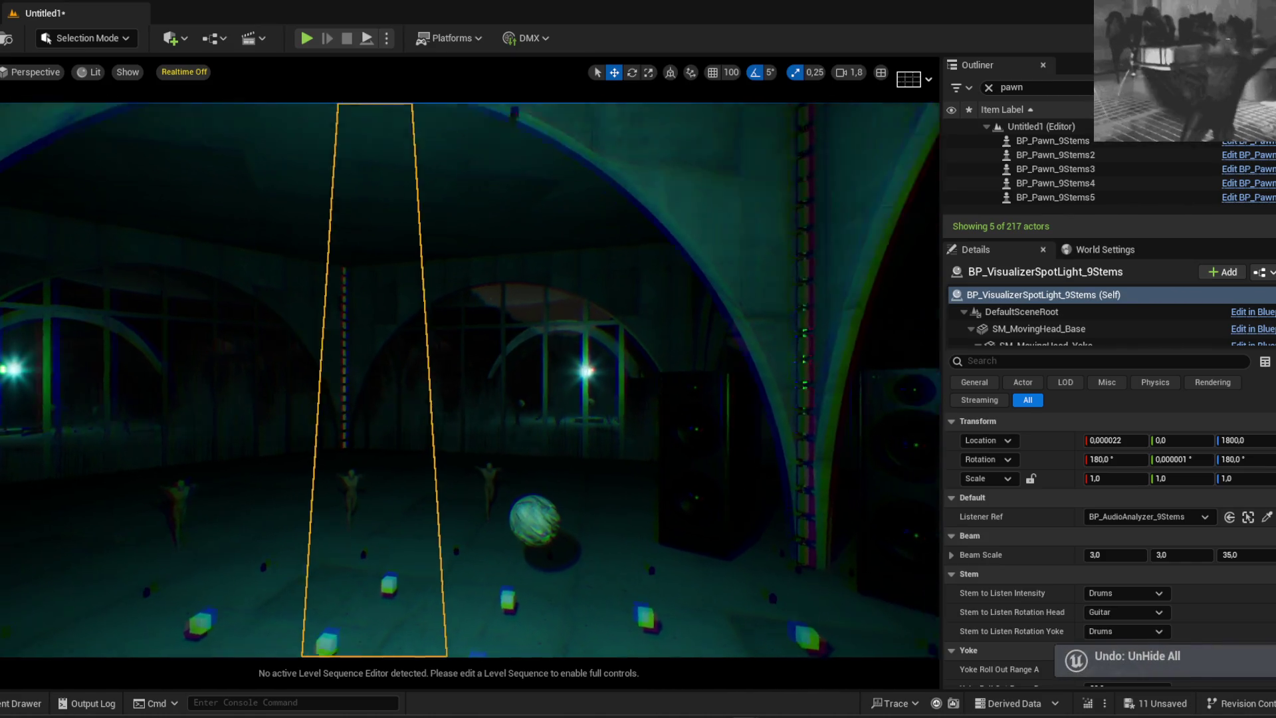
scroll(413, 335, "down", 3)
key("ctrl+z")
scroll(412, 336, "down", 6)
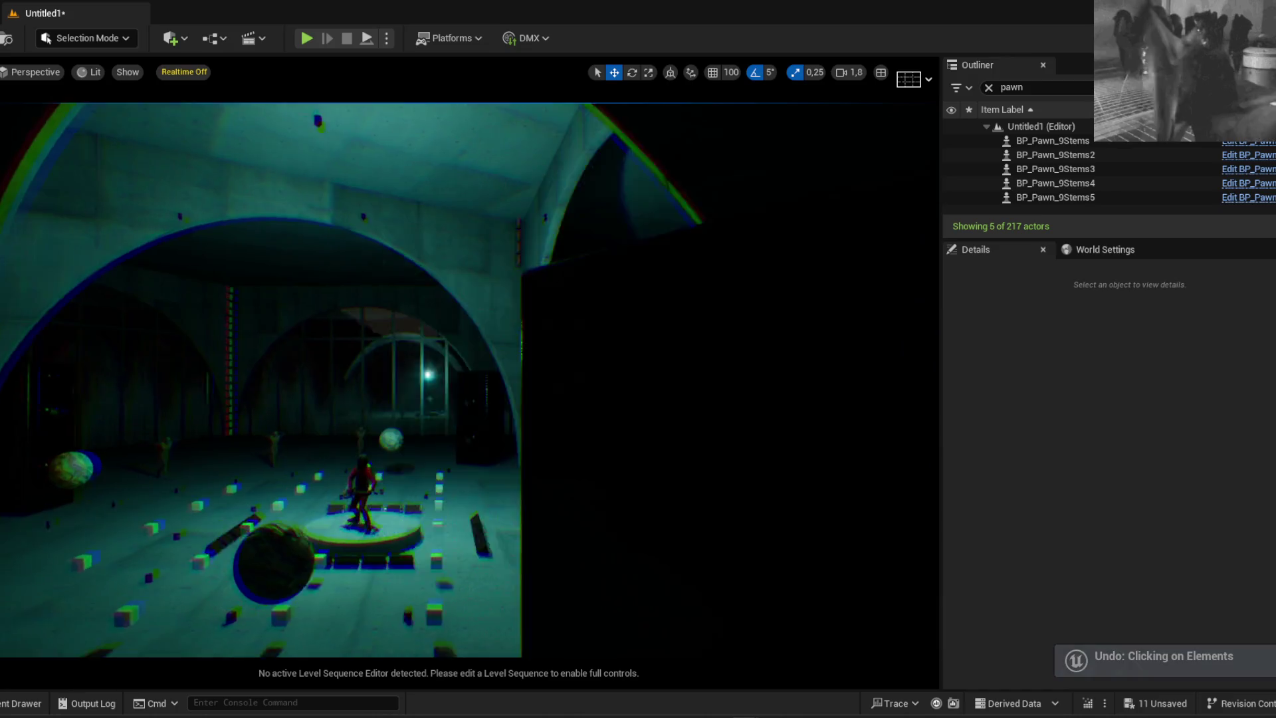
Select and delete the cyan point light, then restore it with undo
key("g")
scroll(356, 251, "up", 4)
left_click(356, 250)
key("Escape")
left_click(373, 274)
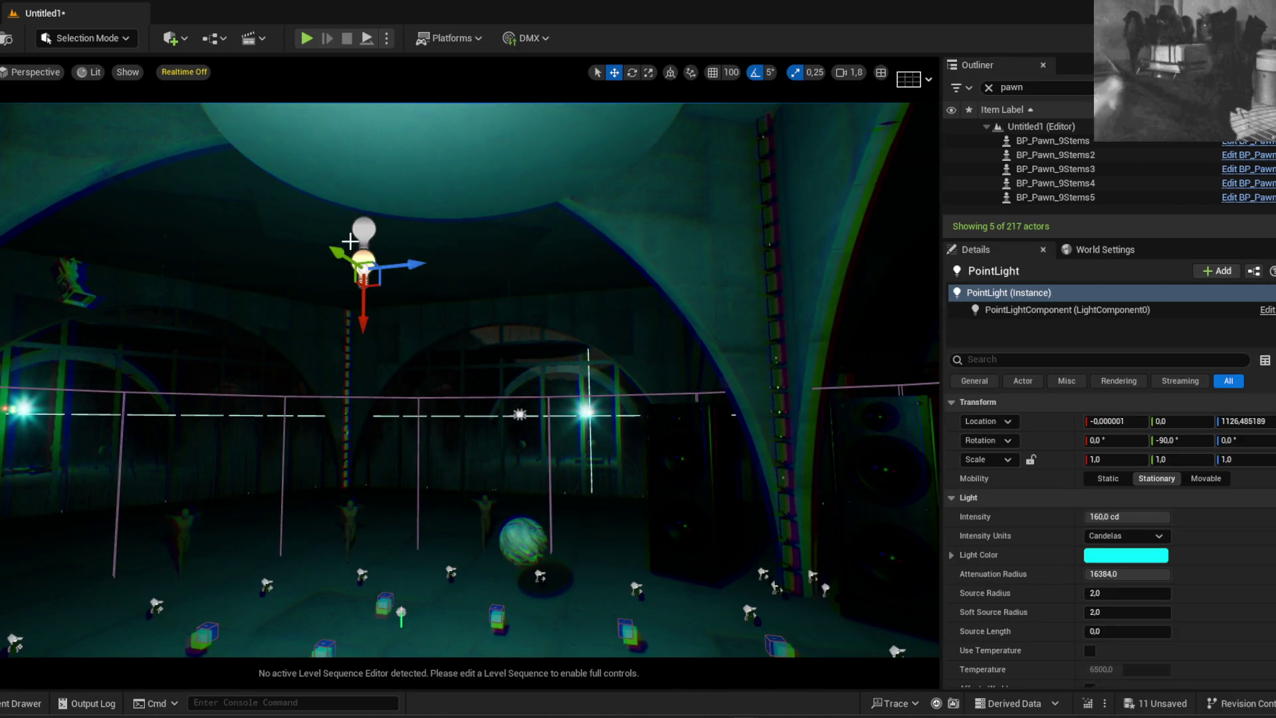
key("Delete")
scroll(529, 559, "down", 5)
mouse_move(528, 558)
left_mouse_down()
mouse_move(378, 305)
mouse_move(431, 260)
left_mouse_up()
key("ctrl+z")
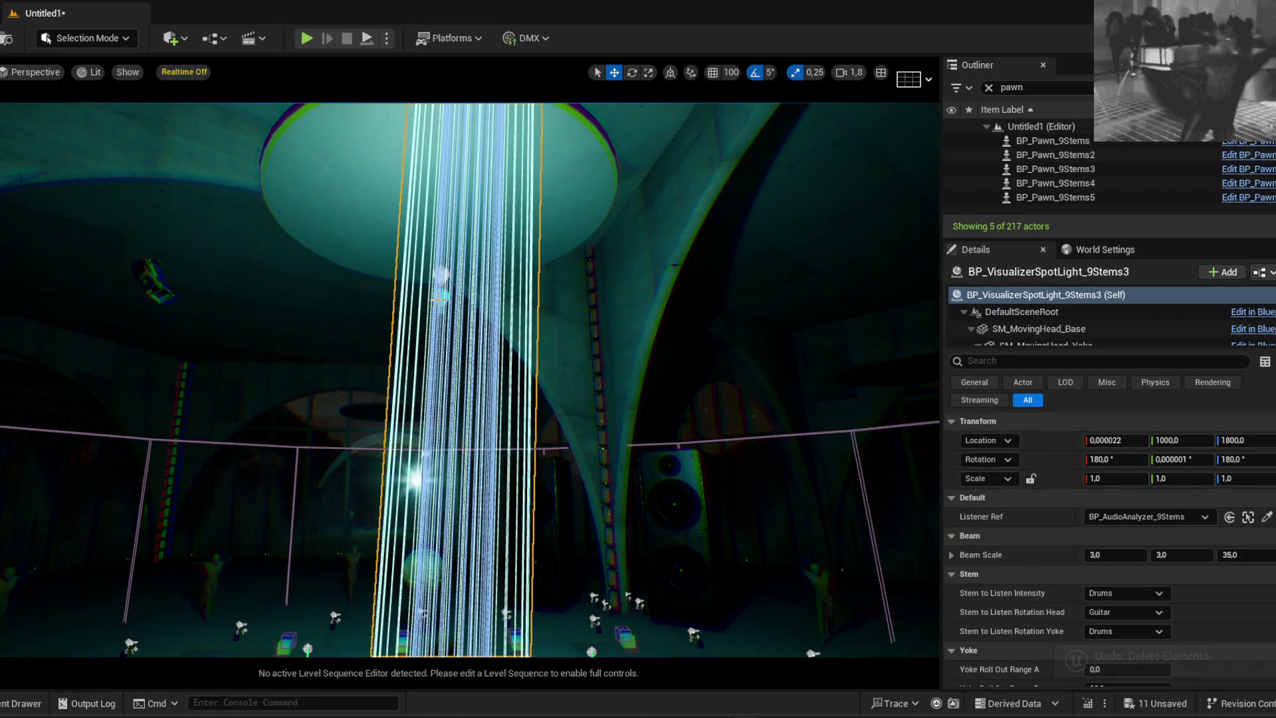
Delete the point light under the ceiling disc, leaving 216 actors, and select PointLight2
key("Delete")
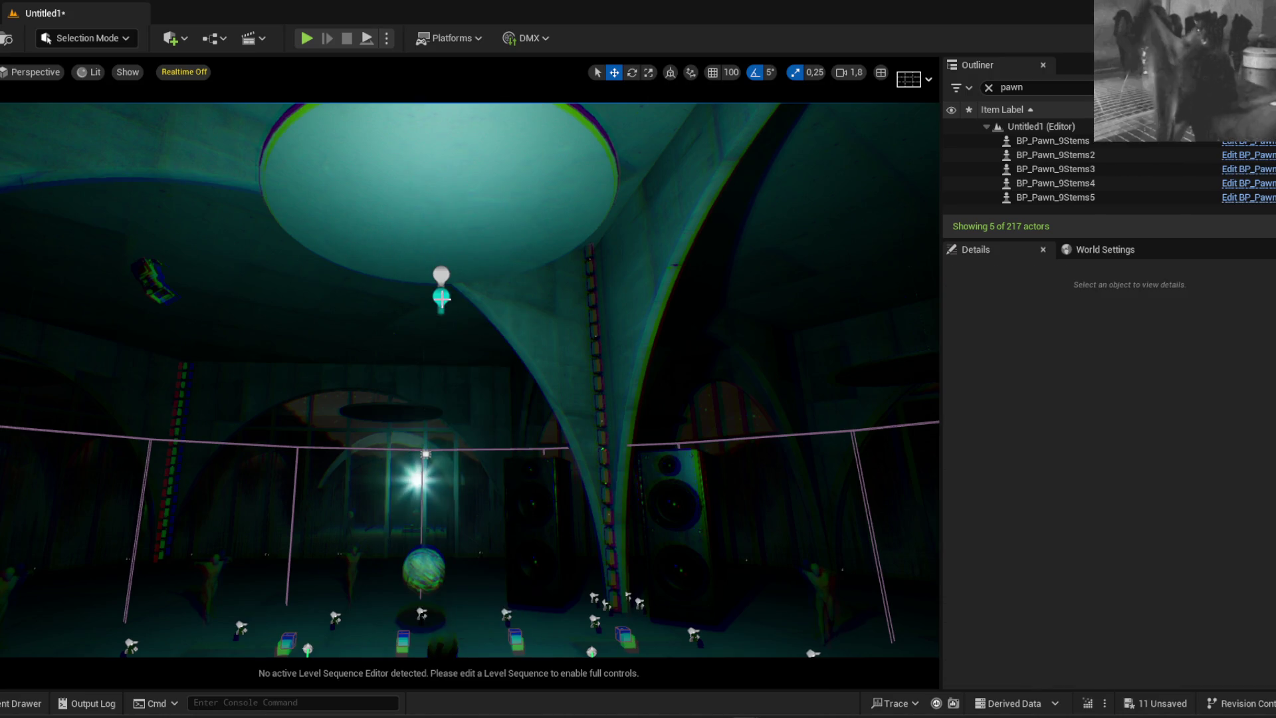
left_click(442, 298)
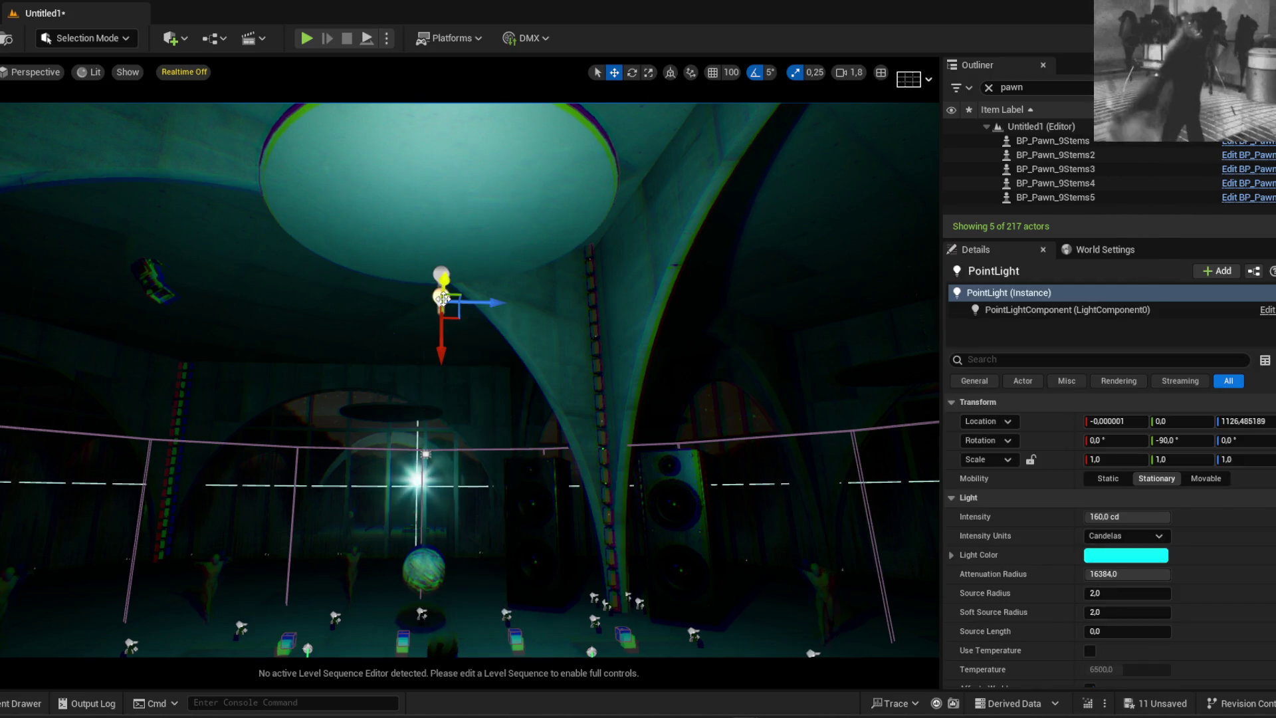
scroll(464, 268, "down", 5)
key("Delete")
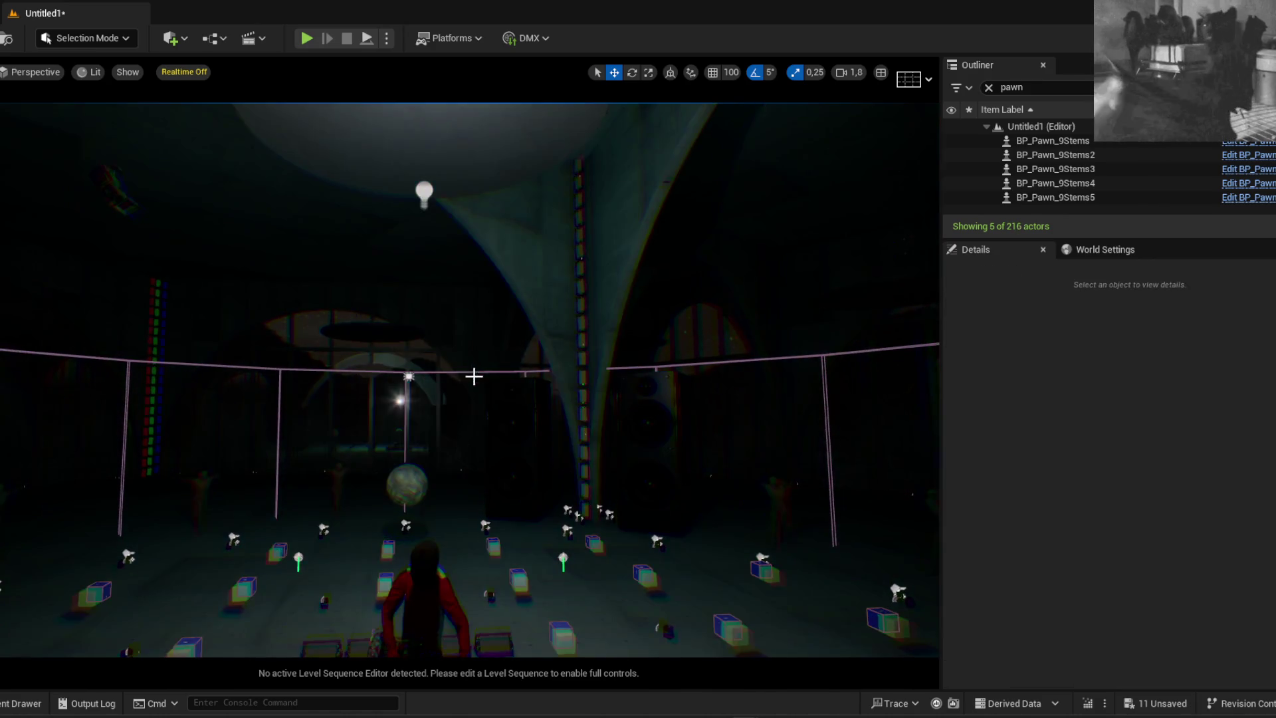
scroll(476, 373, "down", 3)
mouse_move(452, 608)
left_mouse_down()
mouse_move(270, 621)
mouse_move(269, 565)
left_mouse_up()
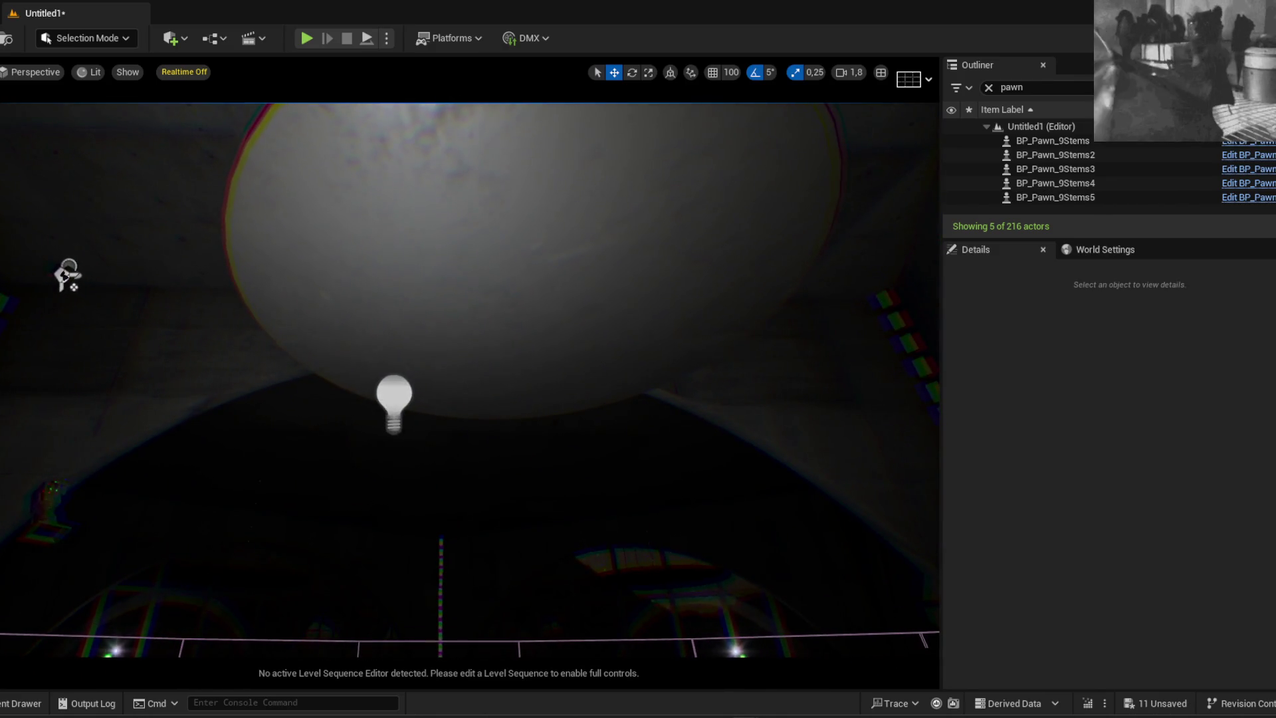
left_click(393, 390)
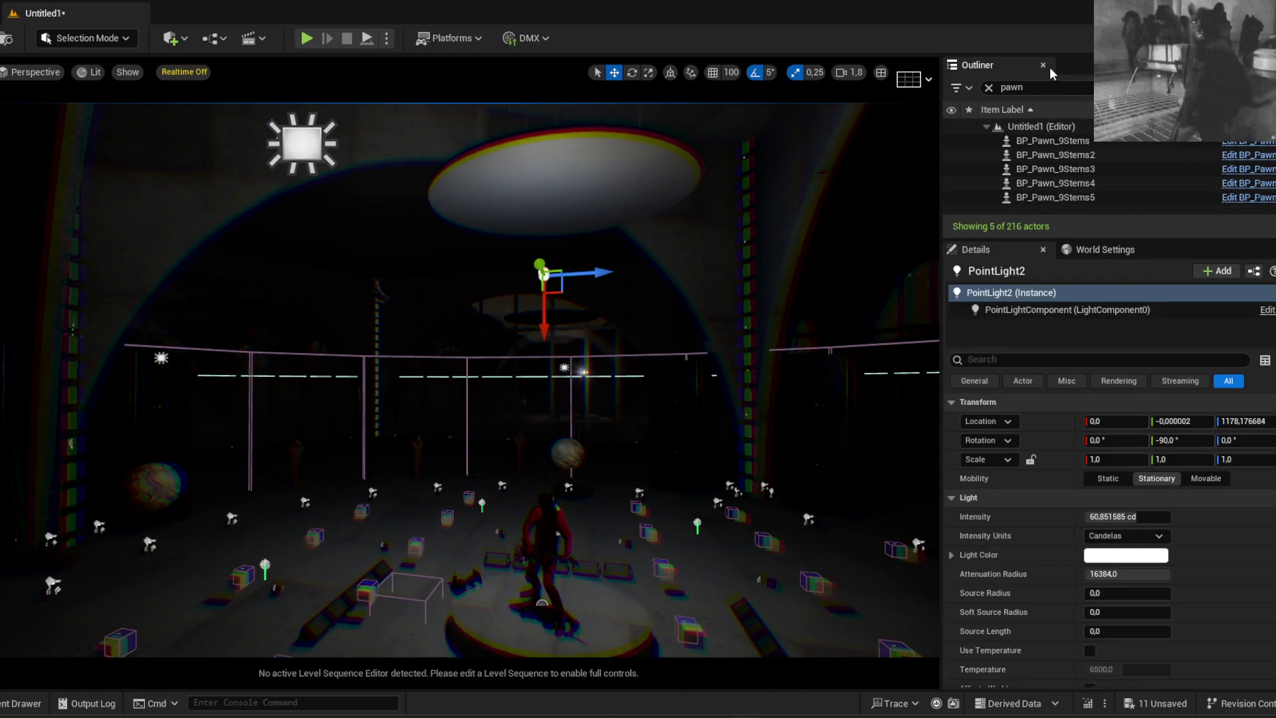
Clear the Outliner filter and convert PointLight2 with Harvest Components into BP_PointLight
left_click(989, 87)
right_click(1053, 194)
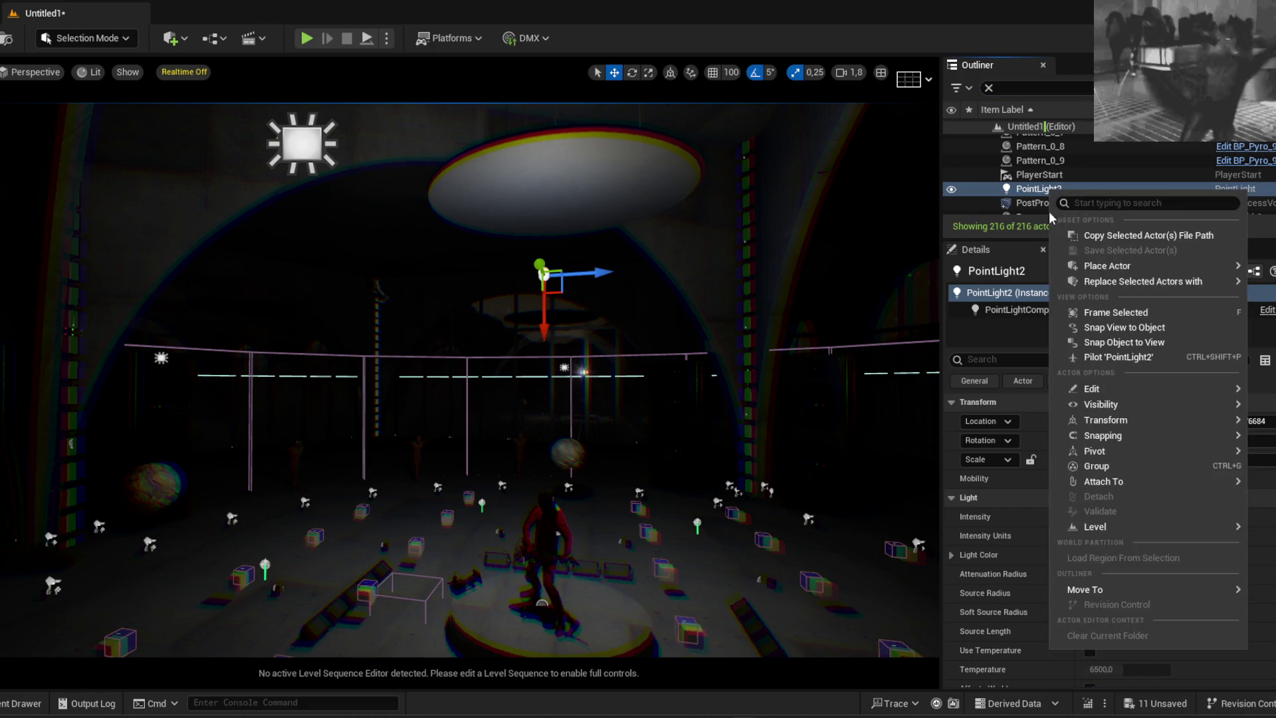
mouse_move(1114, 391)
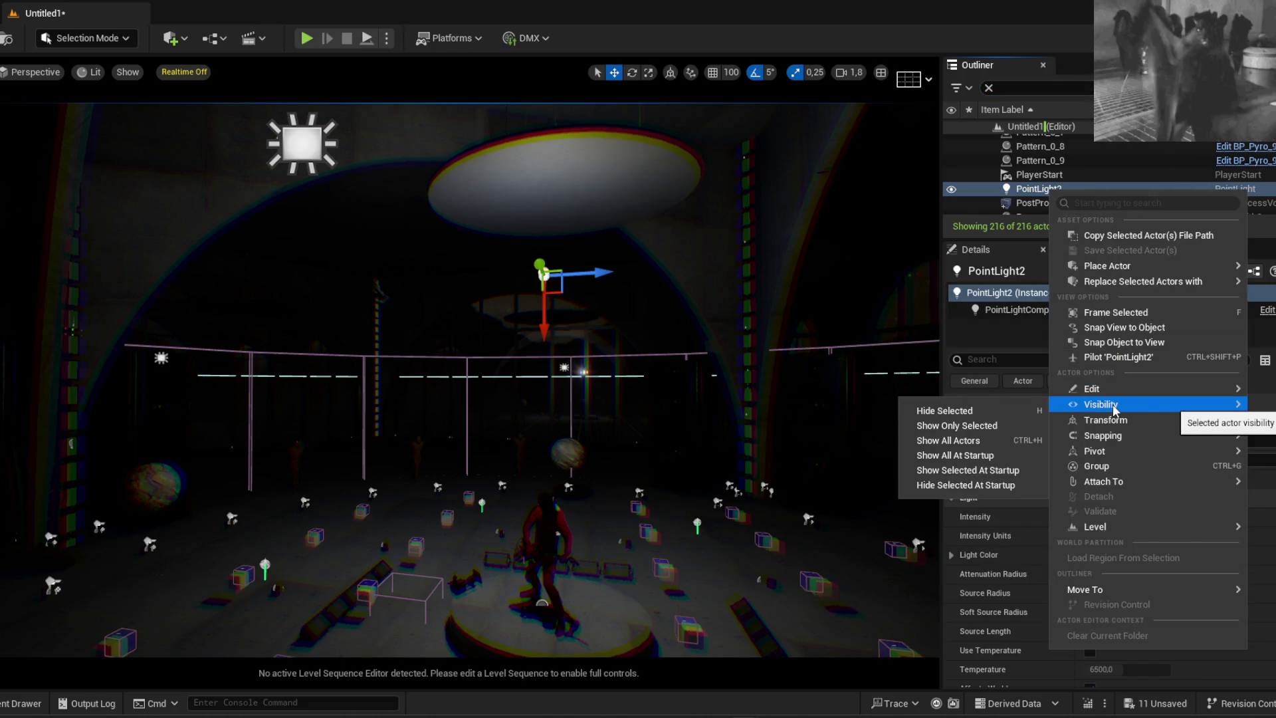
mouse_move(1128, 282)
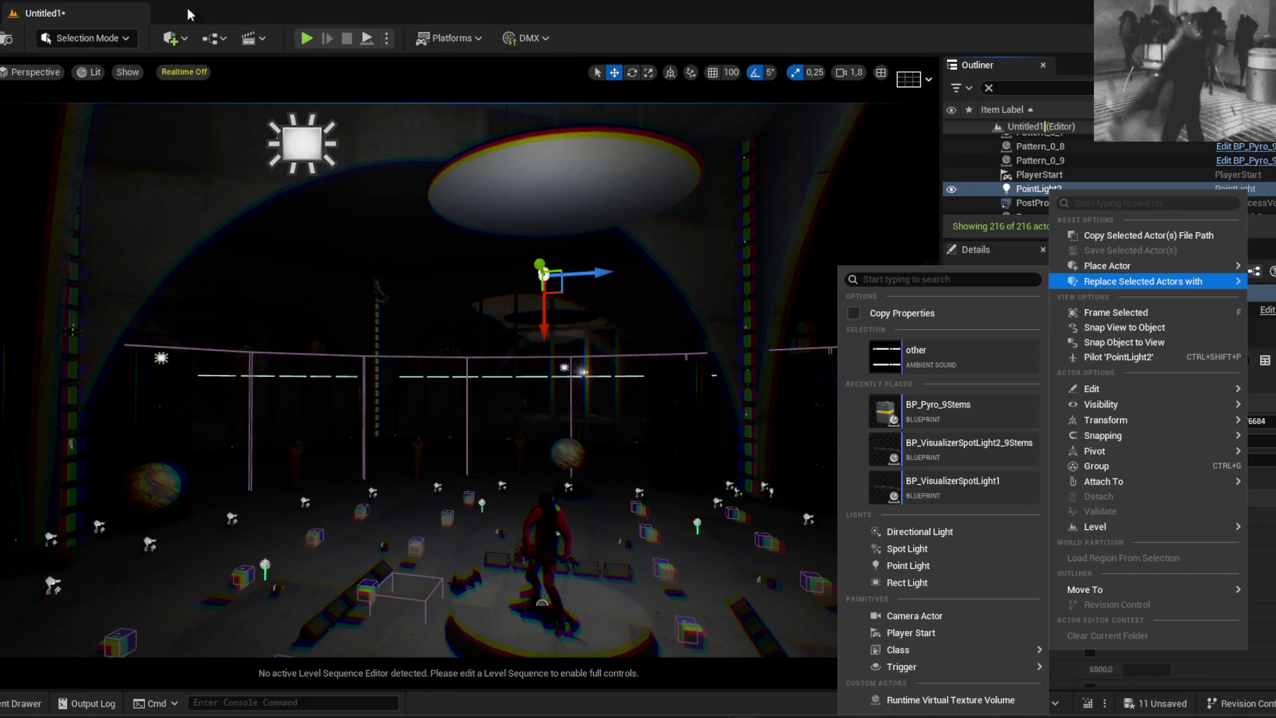
left_click(220, 39)
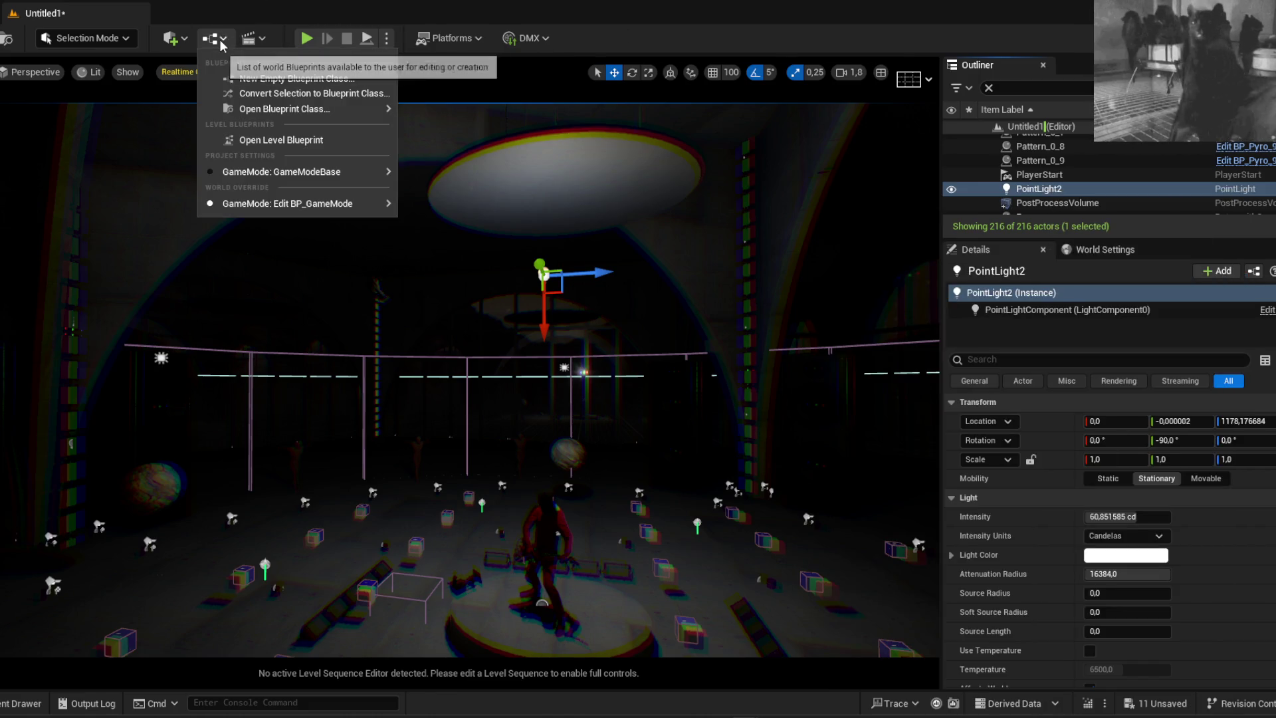
left_click(280, 99)
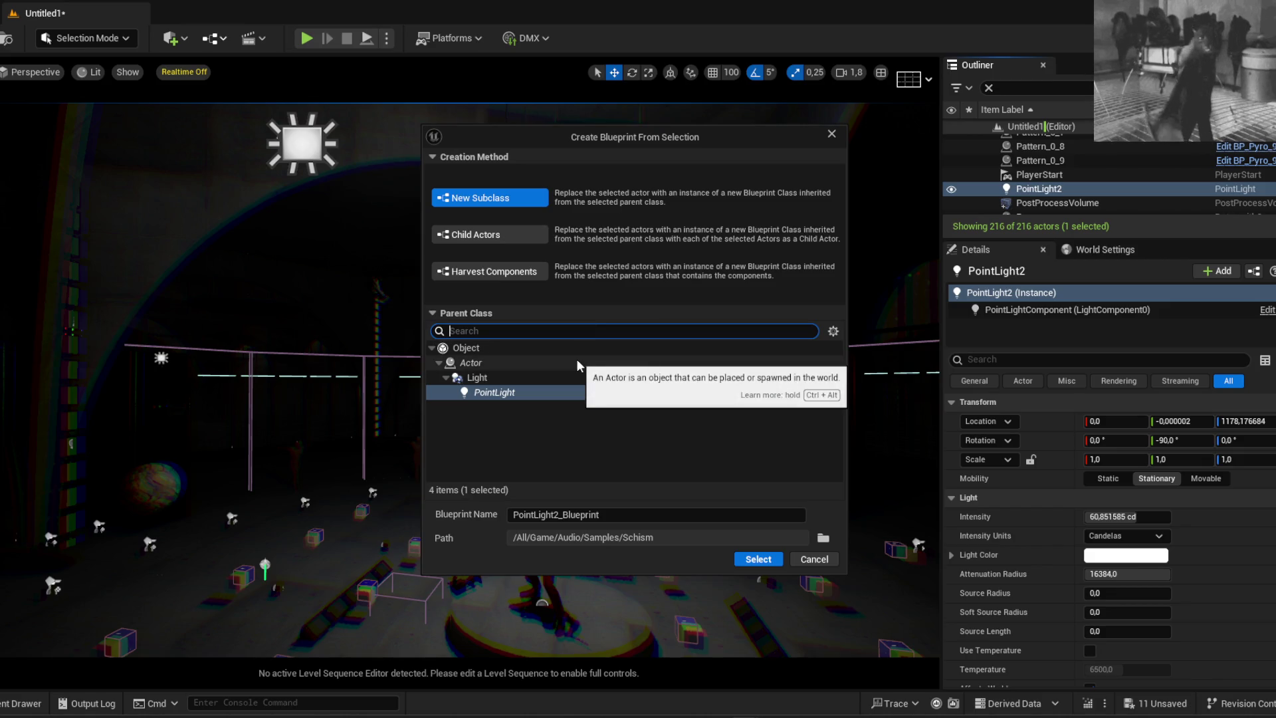
left_click(490, 272)
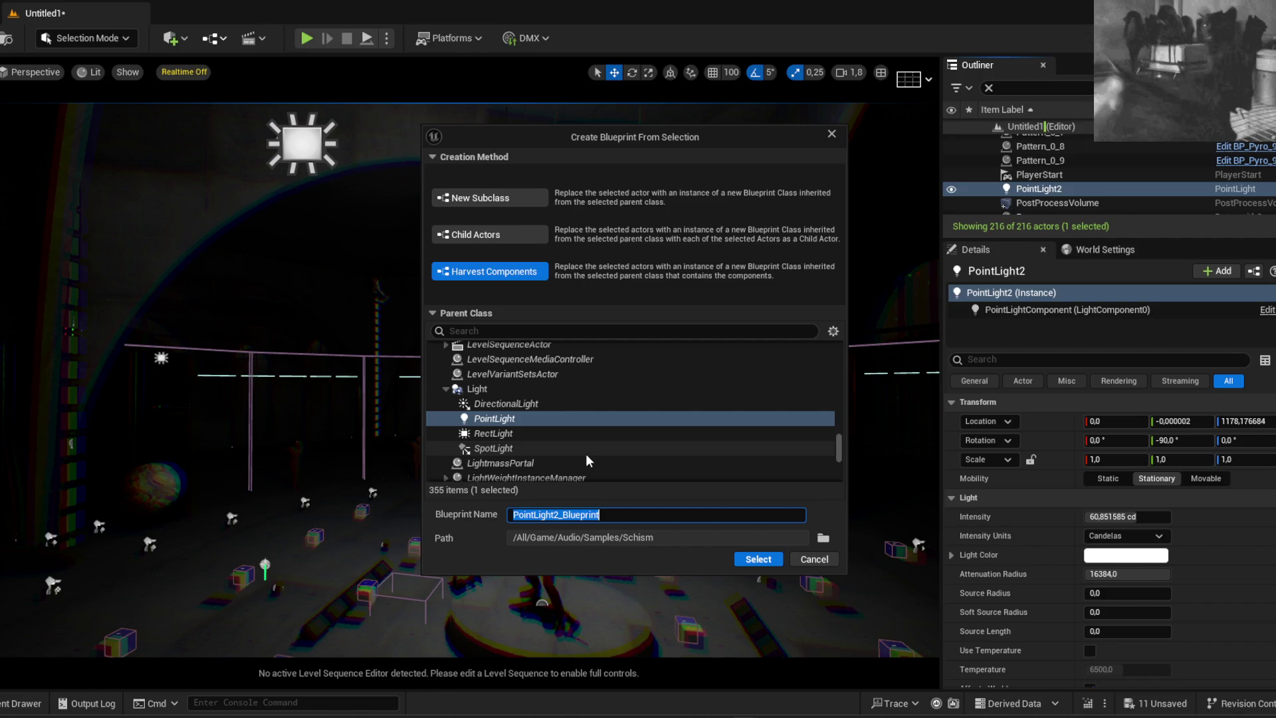
type("BP_Point")
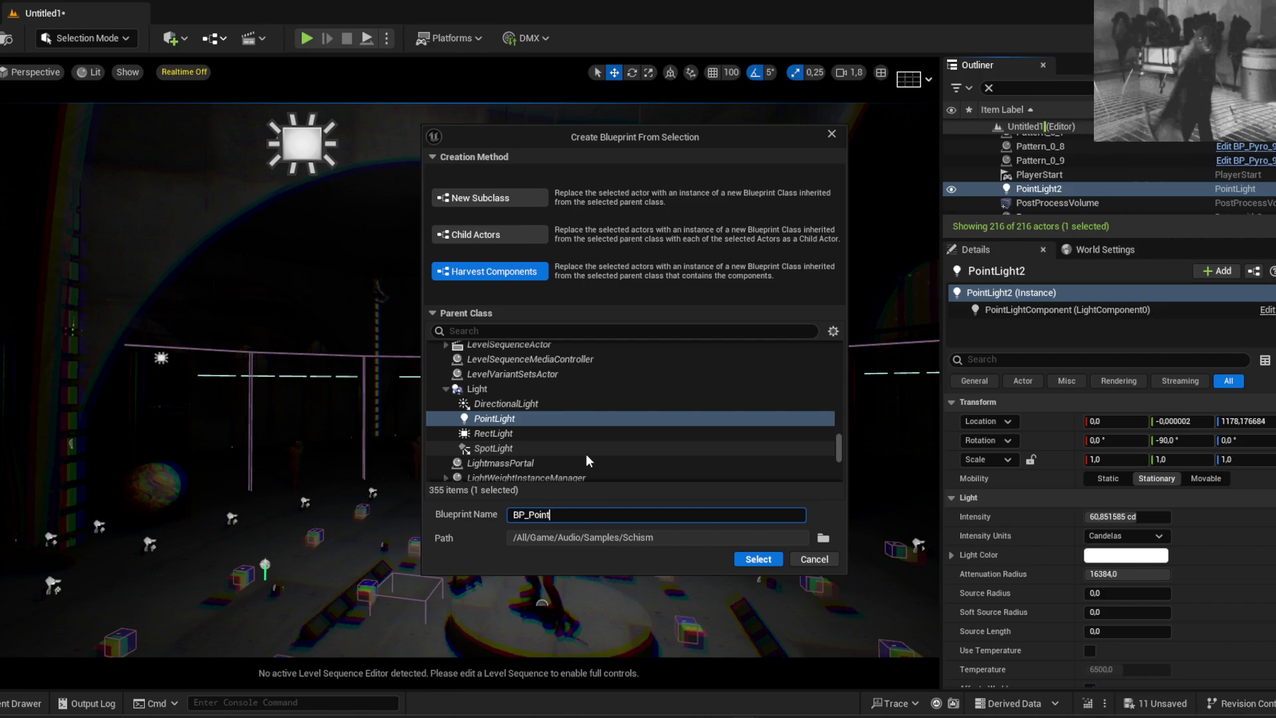
type("Light")
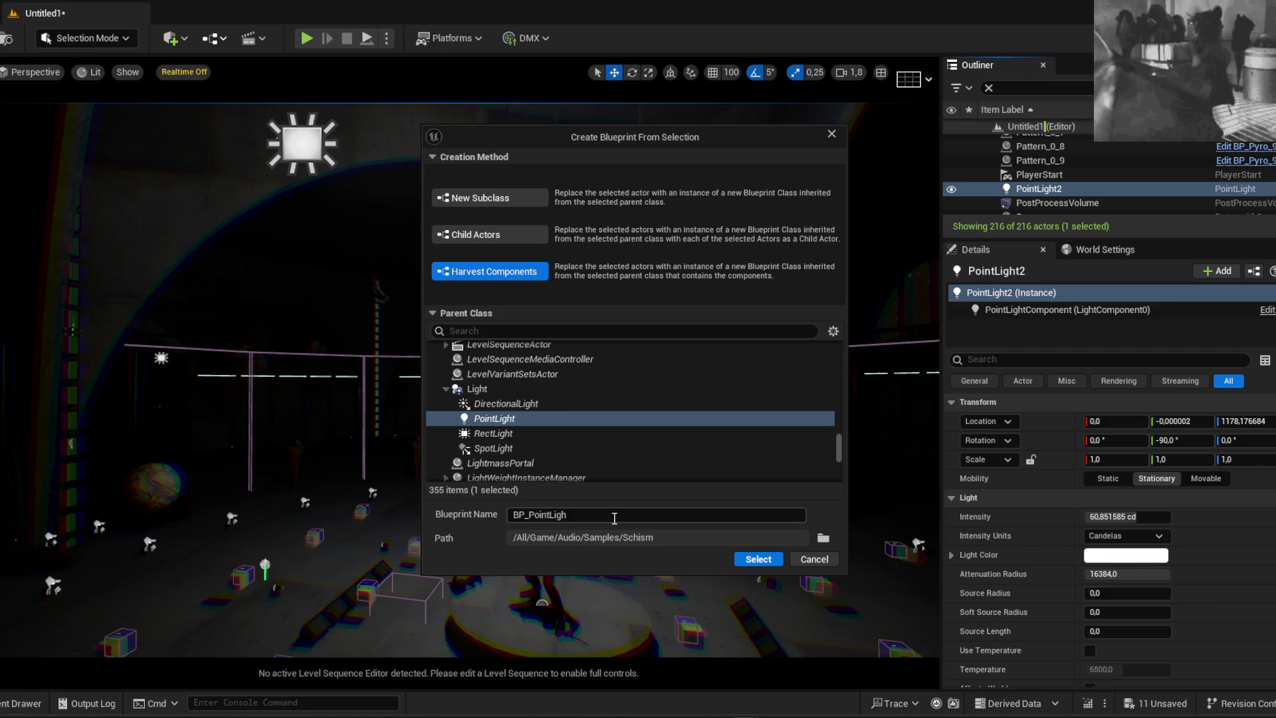
left_click(749, 557)
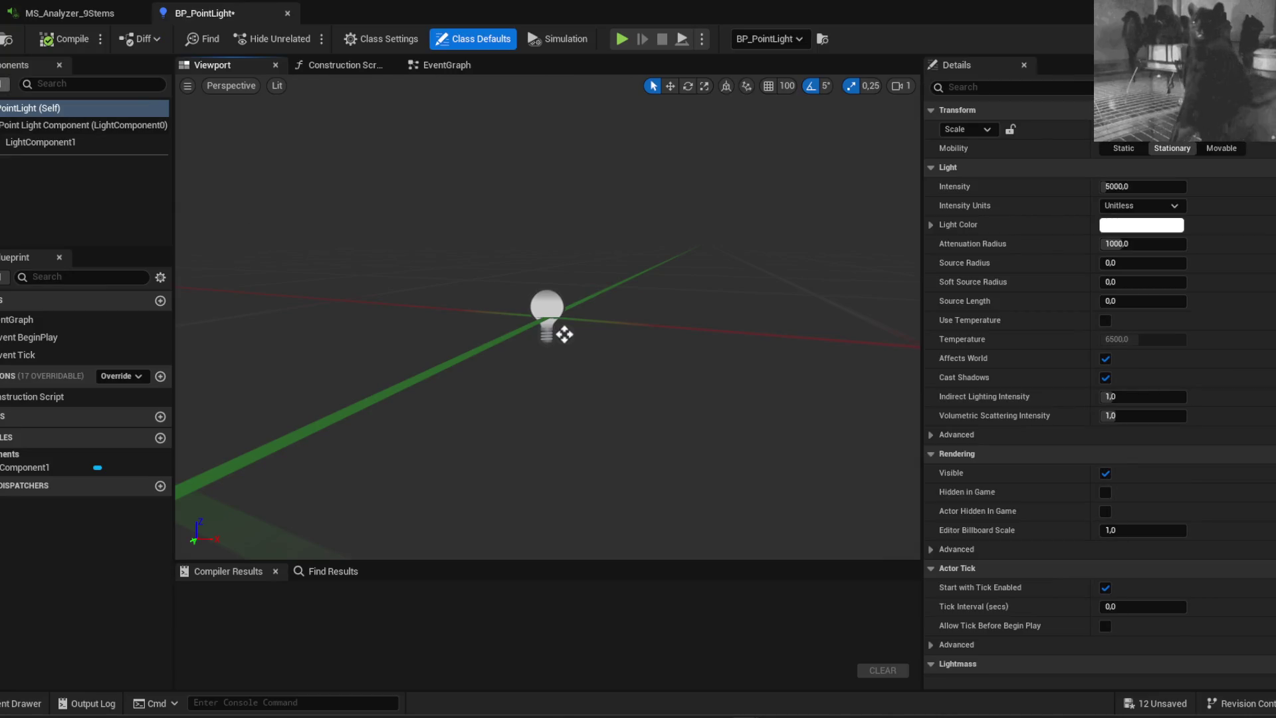
Delete LightComponent1 from BP_PointLight and frame the remaining Point Light Component
left_click(40, 141)
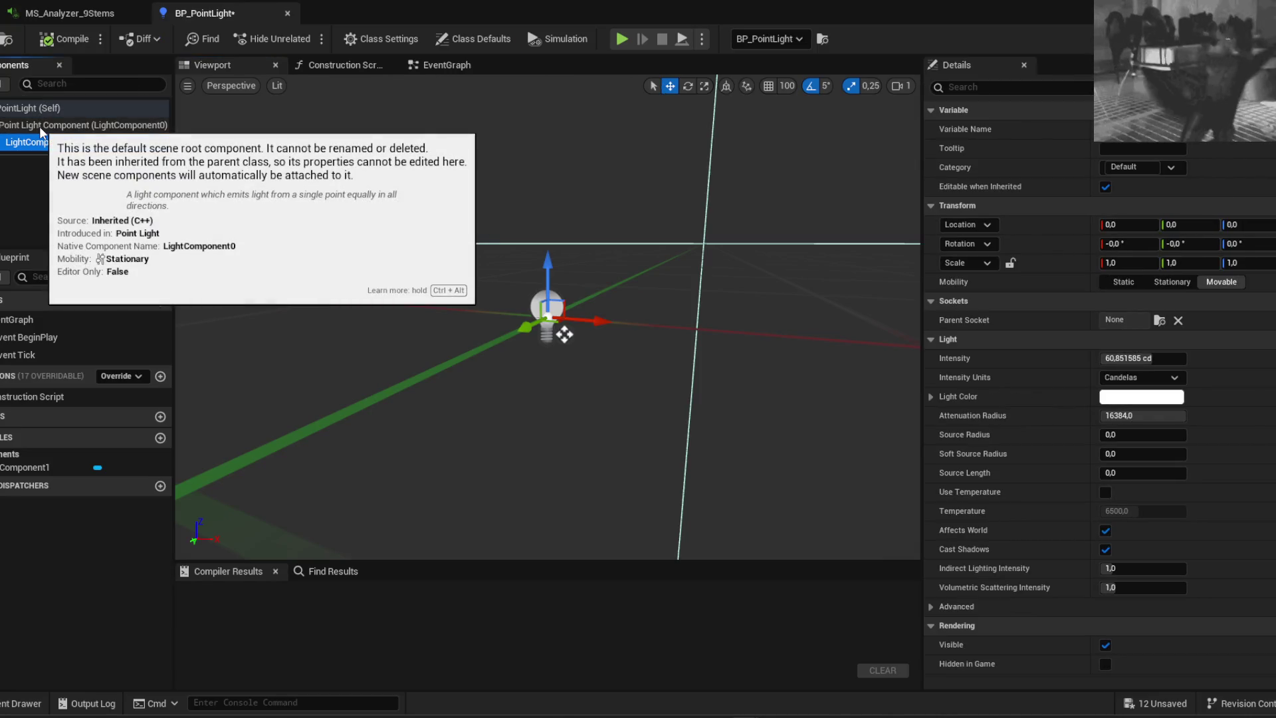
right_click(28, 140)
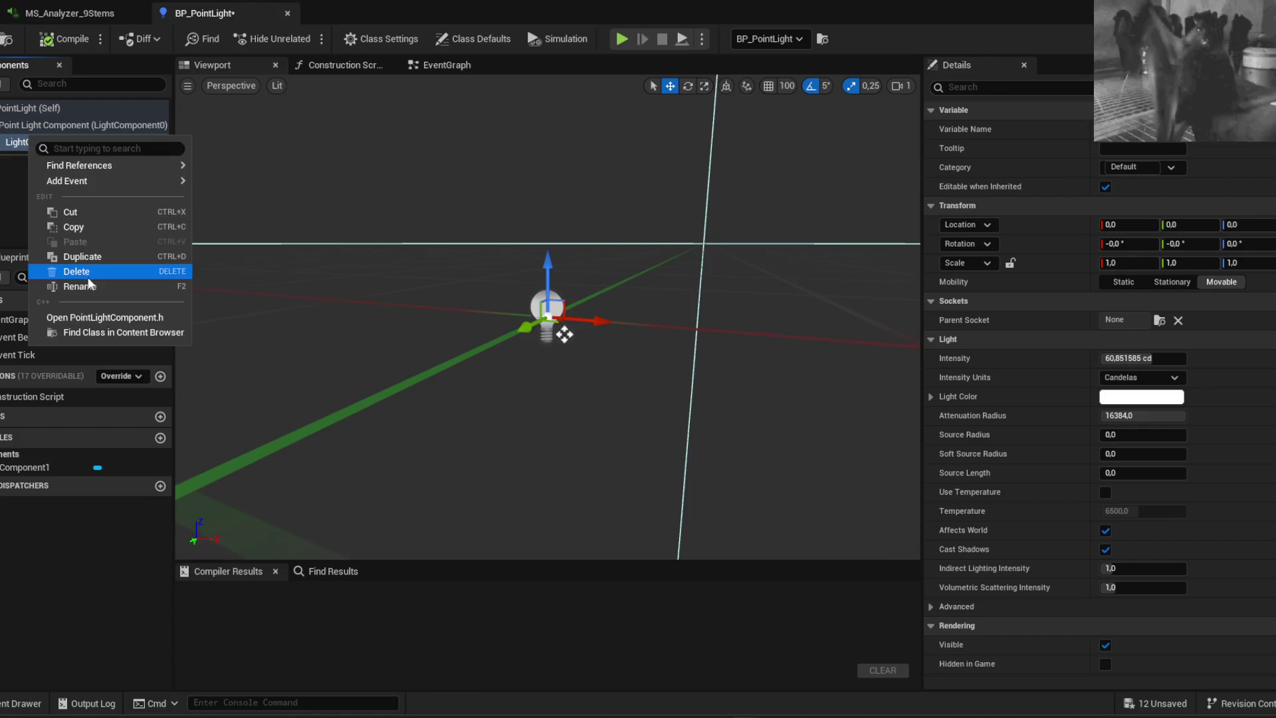
left_click(79, 271)
left_click(51, 126)
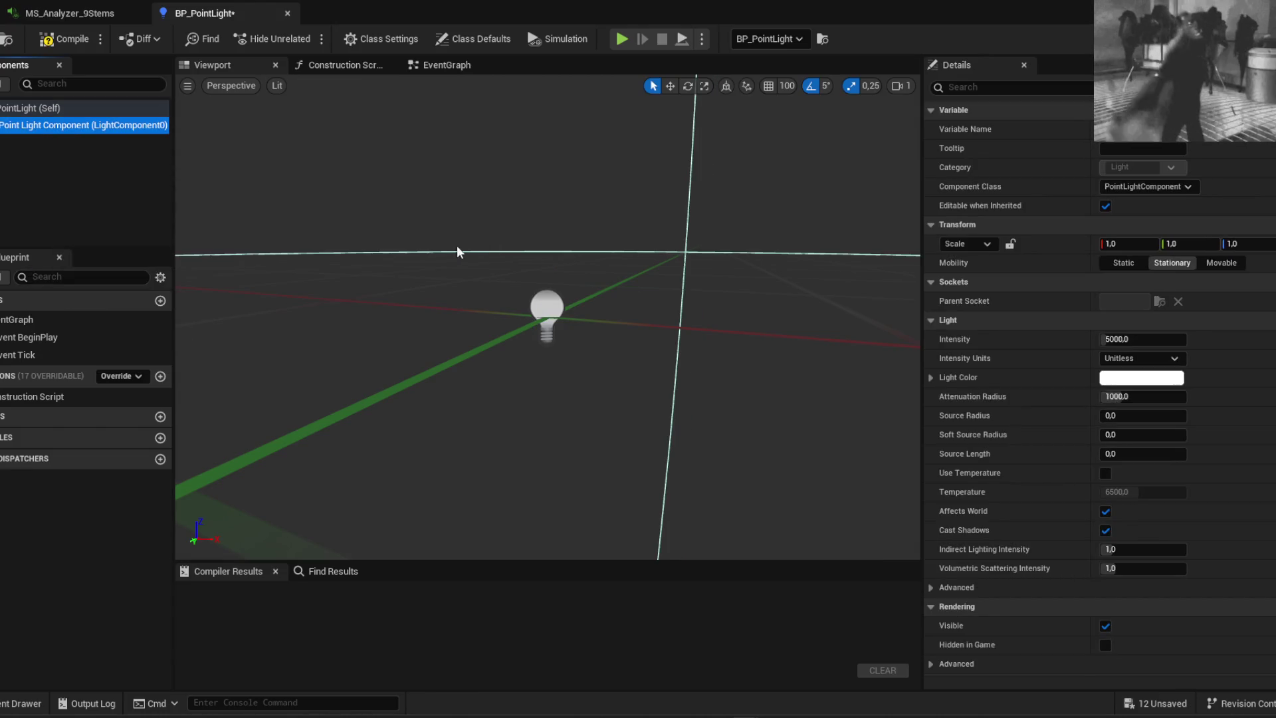
key("f")
scroll(375, 184, "up", 5)
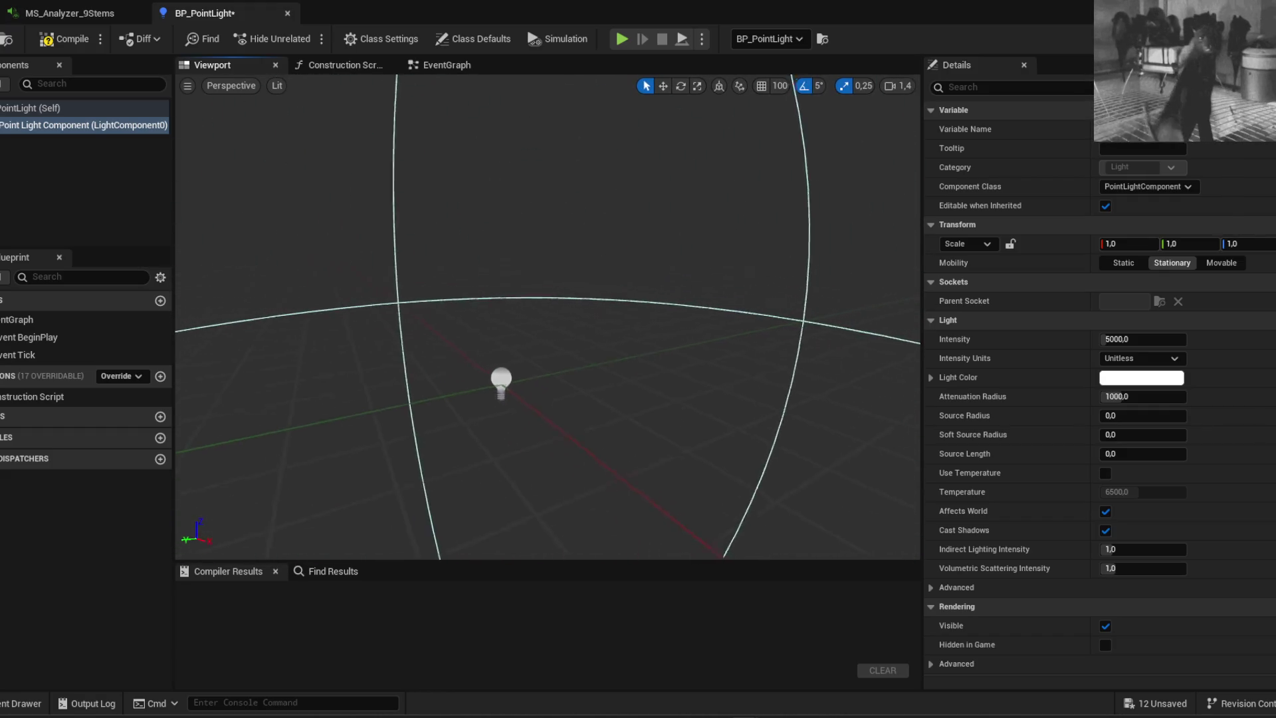
Show BP_PointLight's EventGraph and the Content Drawer with the new asset
left_click(463, 69)
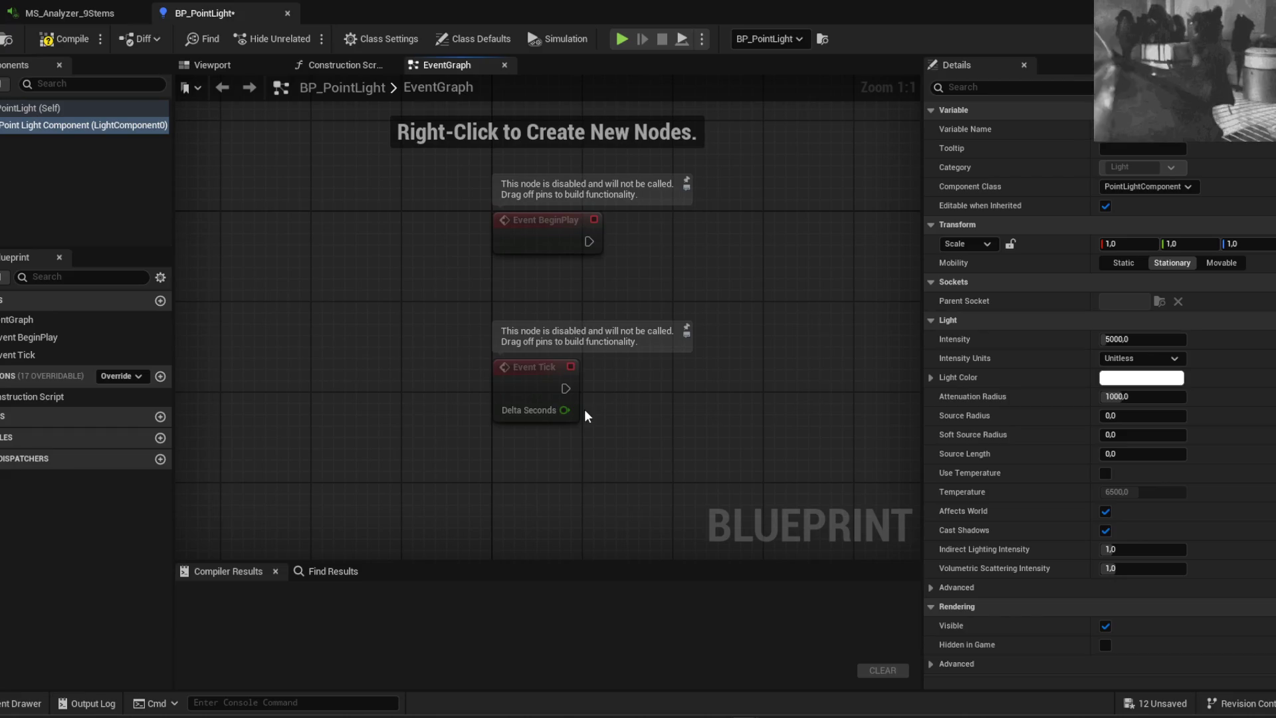
left_click_drag(668, 363, 575, 378)
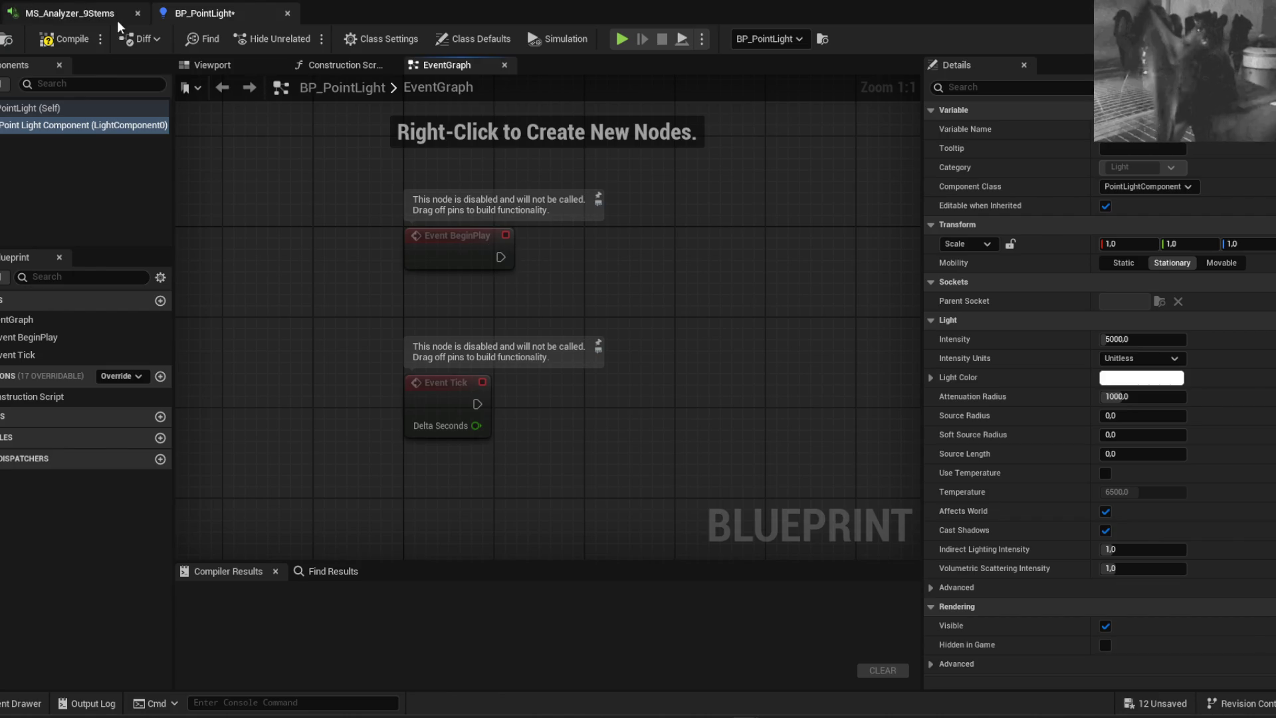
key("ctrl+space")
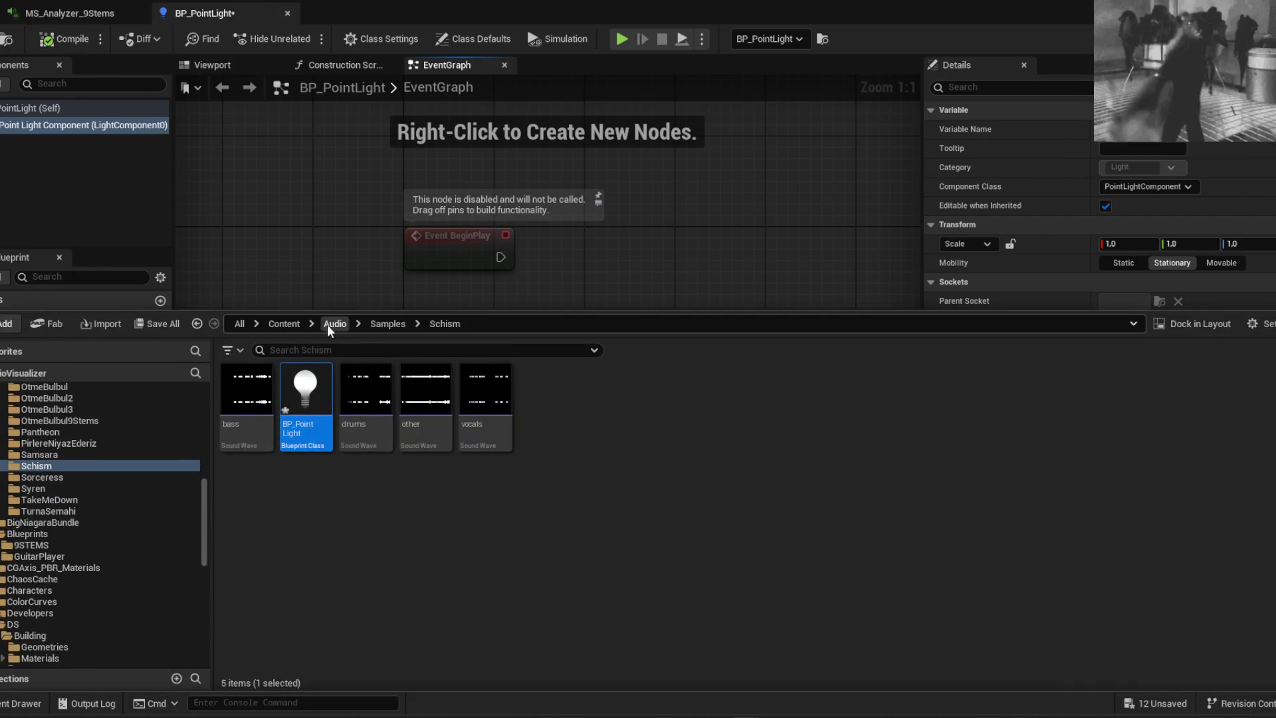
Browse to Content > Blueprints > 9STEMS and open BP_VisualizerSpotLight_9Stems
left_click(282, 324)
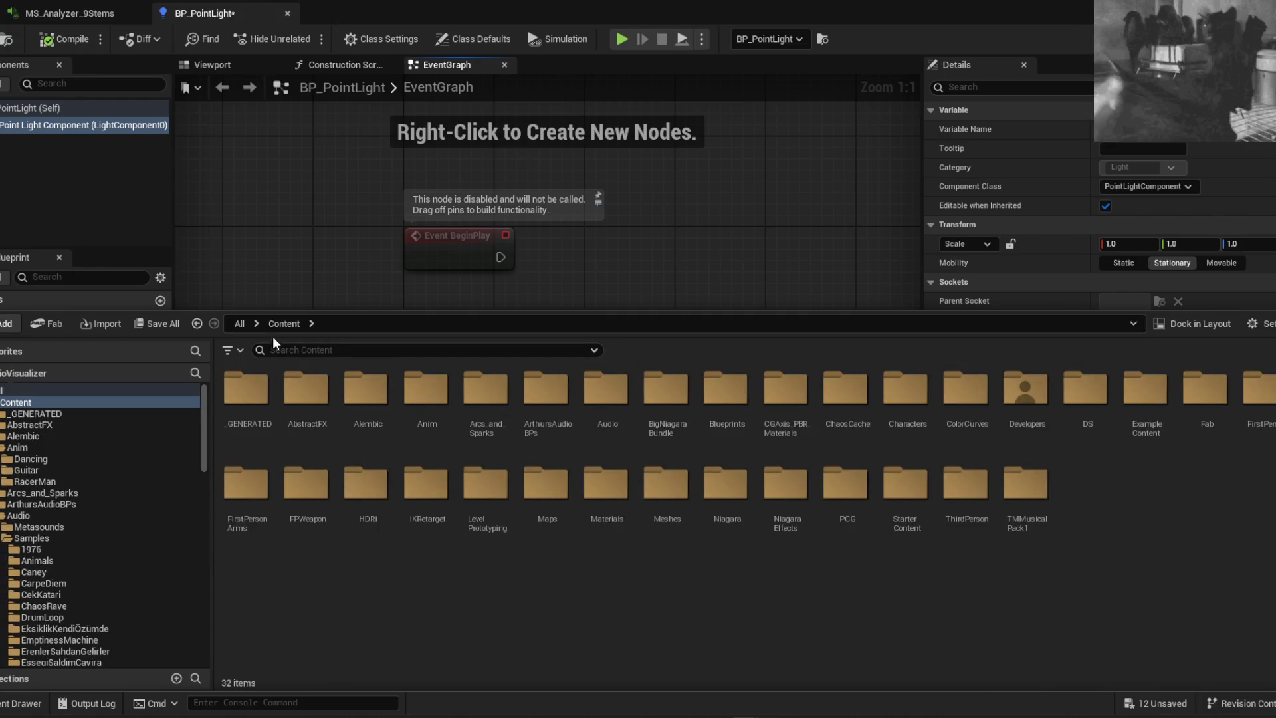
double_click(725, 392)
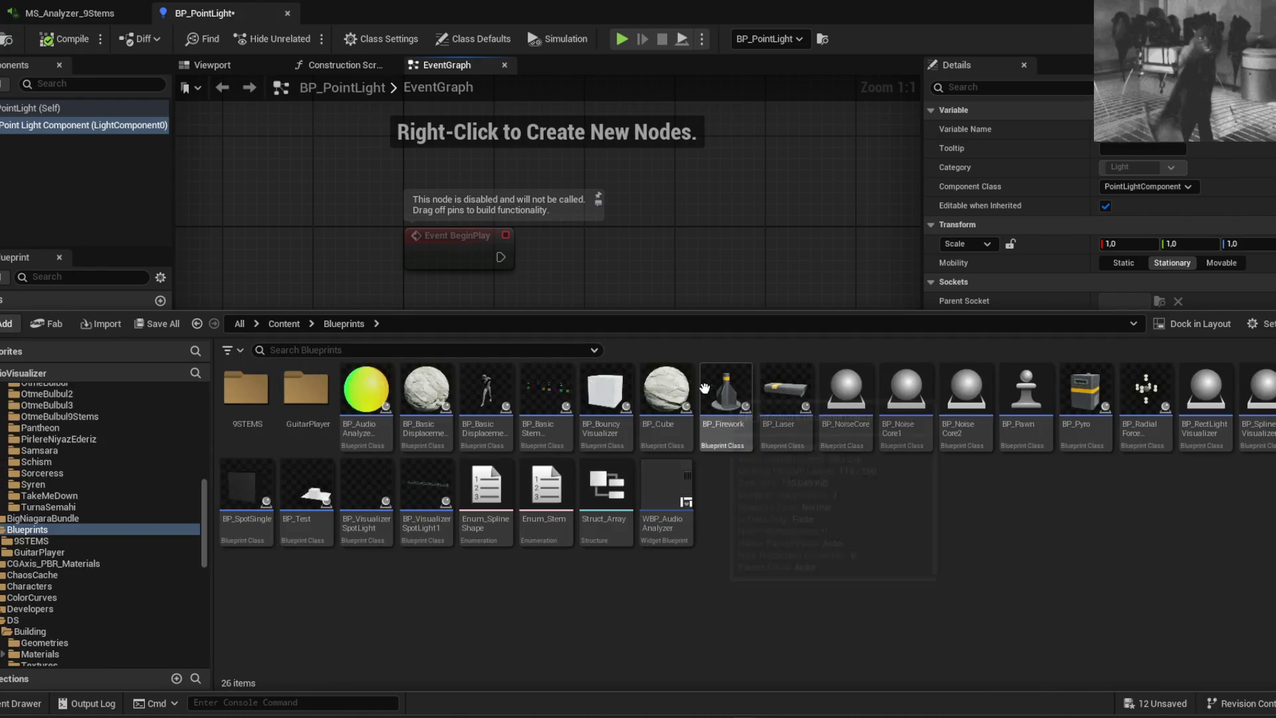
left_click(63, 416)
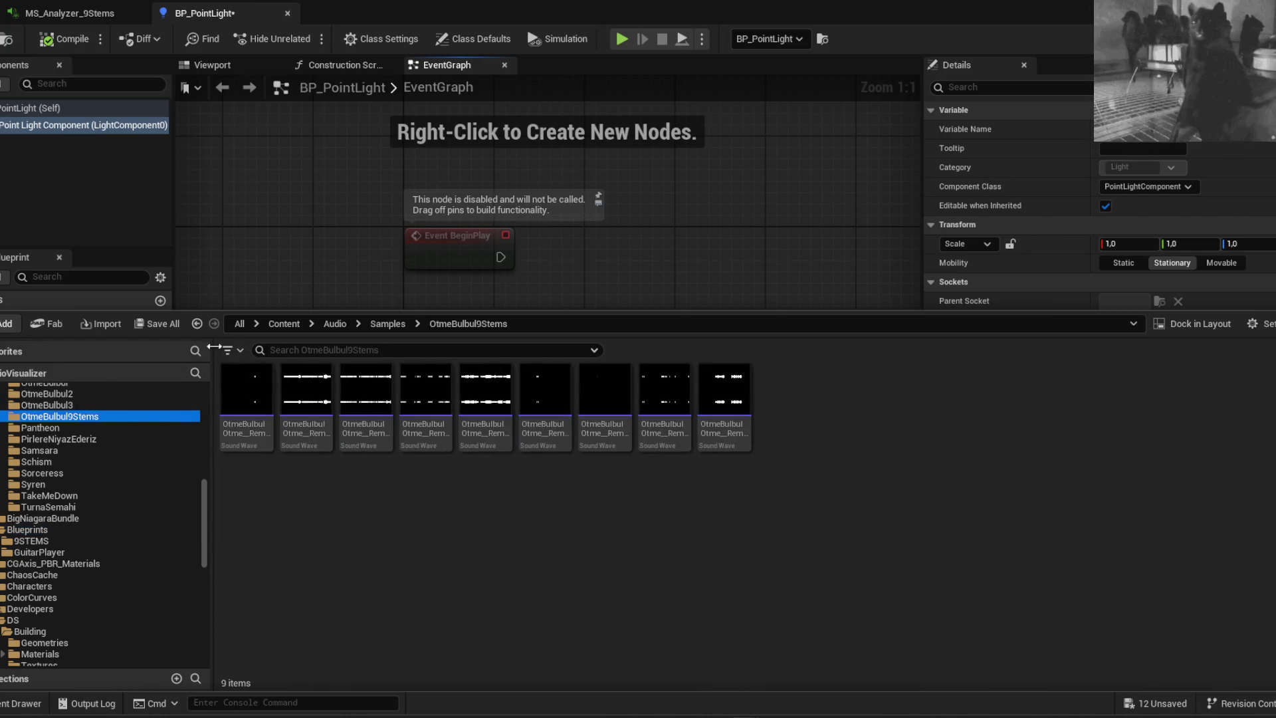
left_click(196, 323)
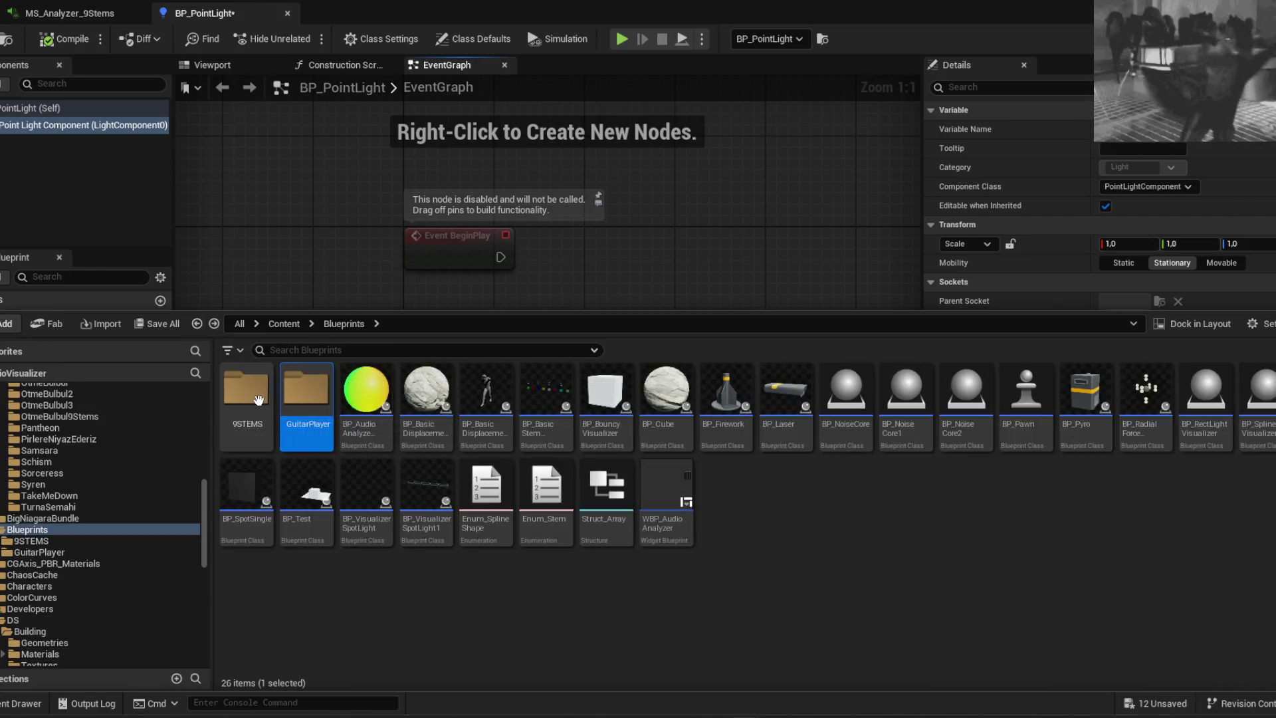
double_click(246, 389)
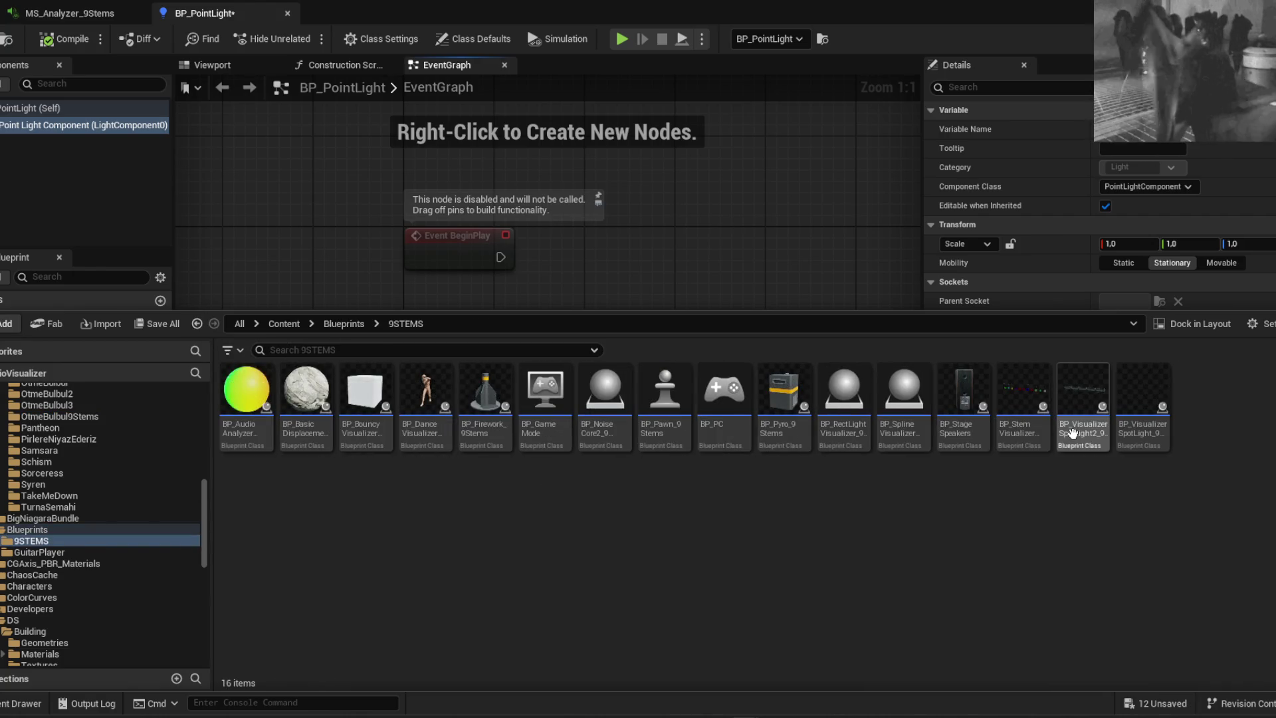
left_click(1136, 435)
double_click(1136, 435)
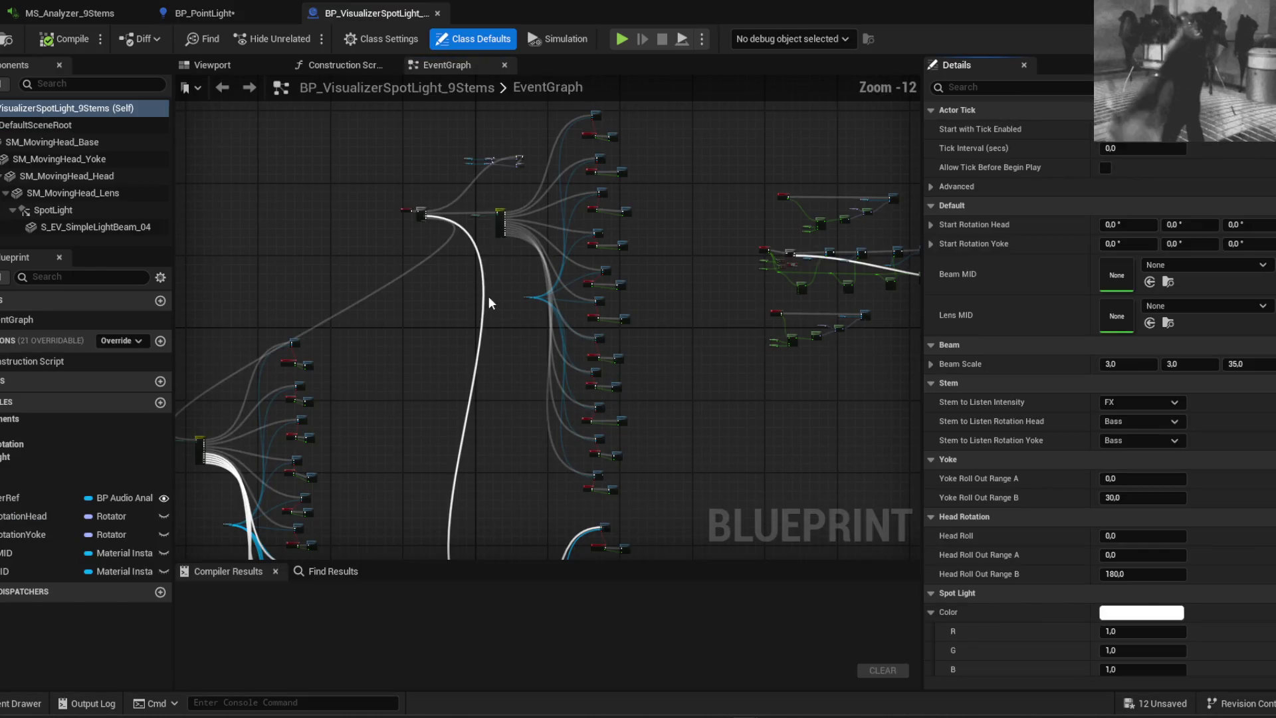
Inspect the spotlight Blueprint's Switch on Enum nodes, then return to BP_PointLight
left_click_drag(463, 273, 463, 285)
mouse_move(456, 505)
left_mouse_down()
mouse_move(517, 356)
mouse_move(553, 110)
left_mouse_up()
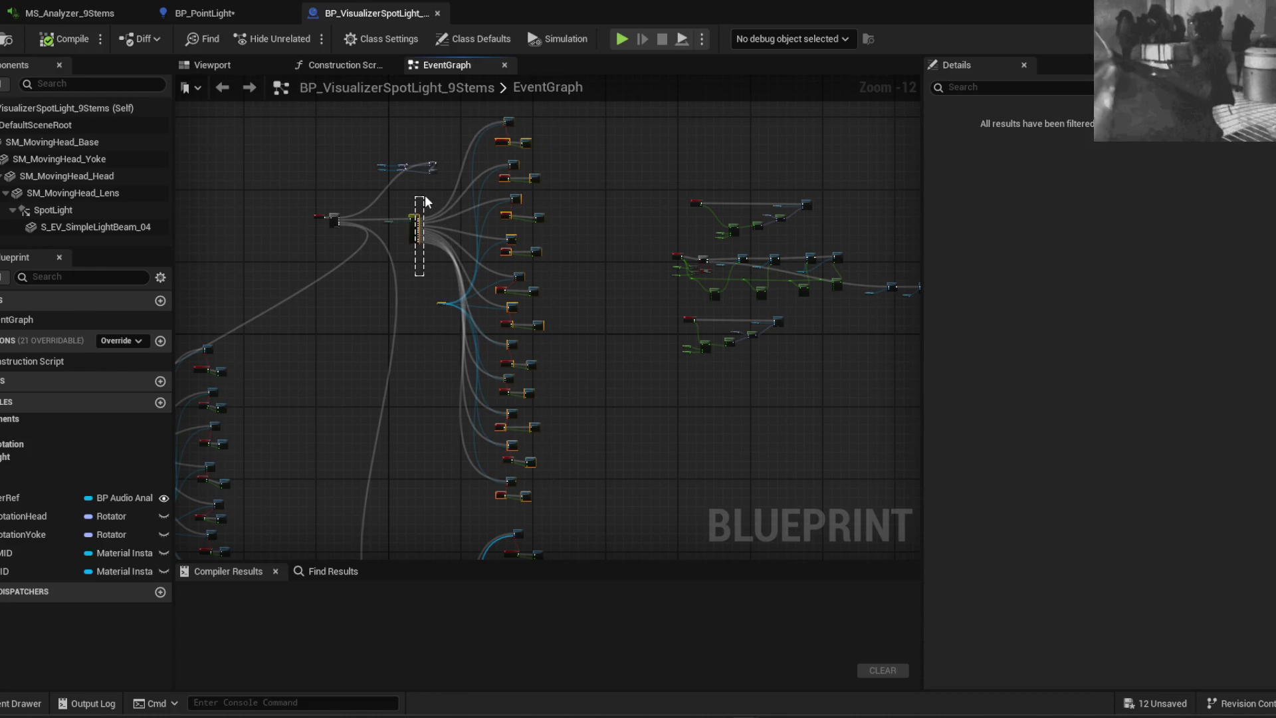
left_click_drag(425, 194, 425, 194)
scroll(398, 220, "up", 8)
scroll(399, 228, "down", 8)
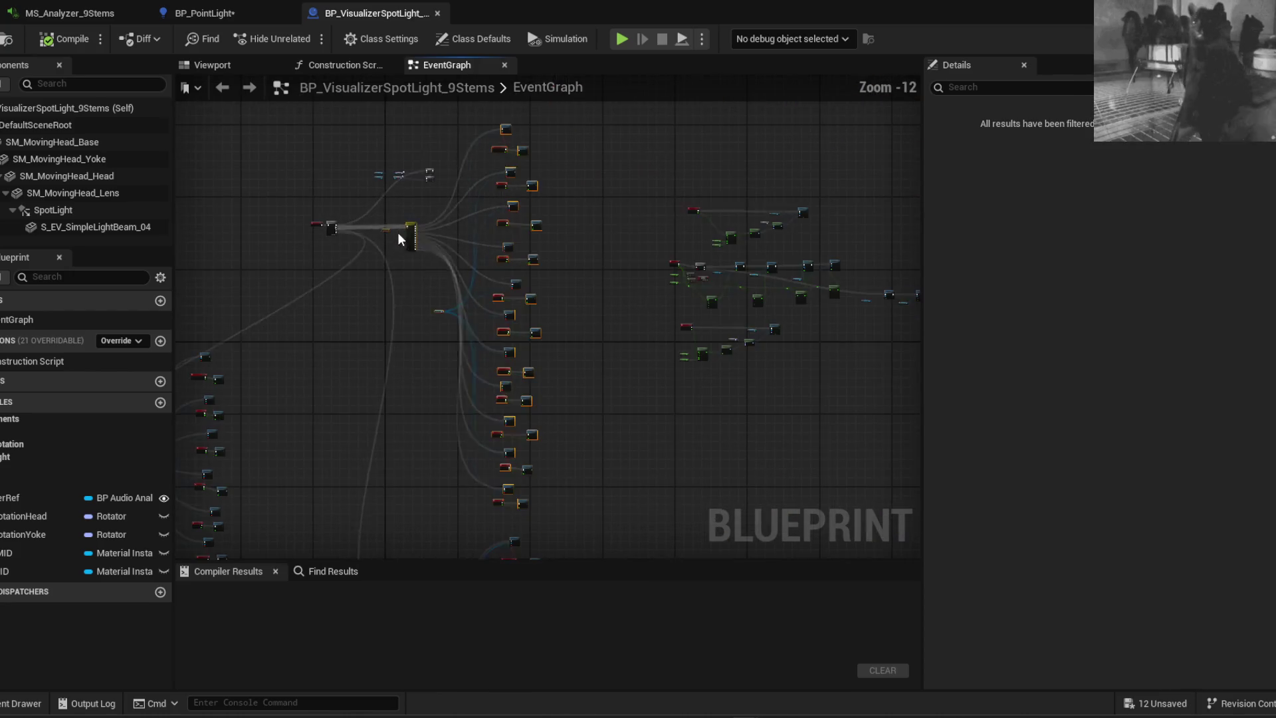
scroll(516, 333, "up", 5)
scroll(509, 466, "up", 3)
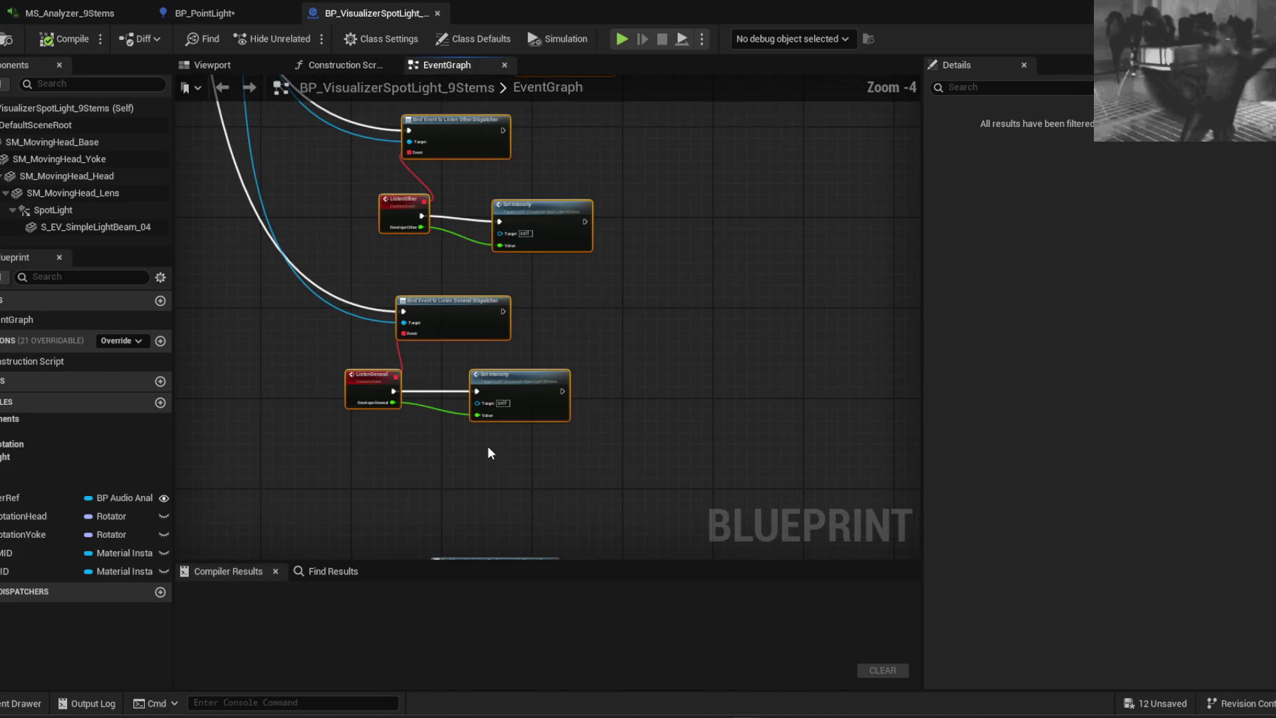
left_click(206, 13)
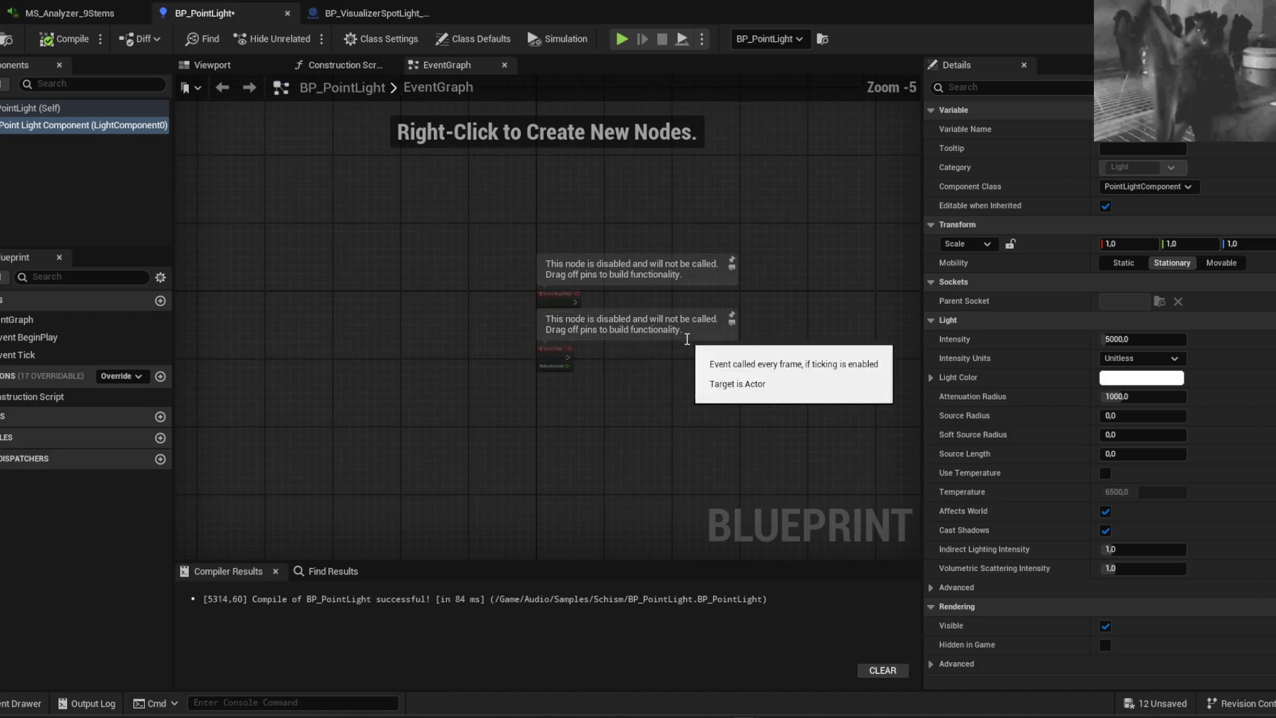
Paste the copied stem-listener nodes into BP_PointLight, accepting the fix, and move them clear of existing events
key("ctrl+v")
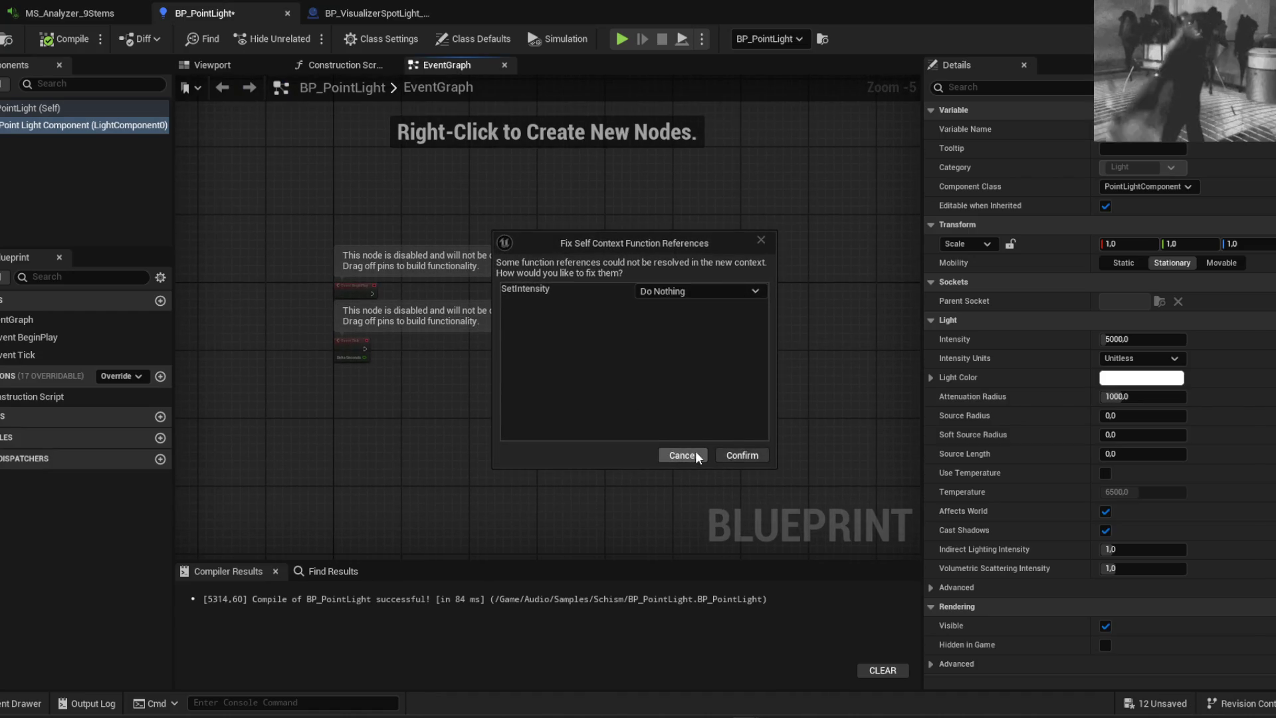
left_click(736, 454)
scroll(399, 210, "down", 5)
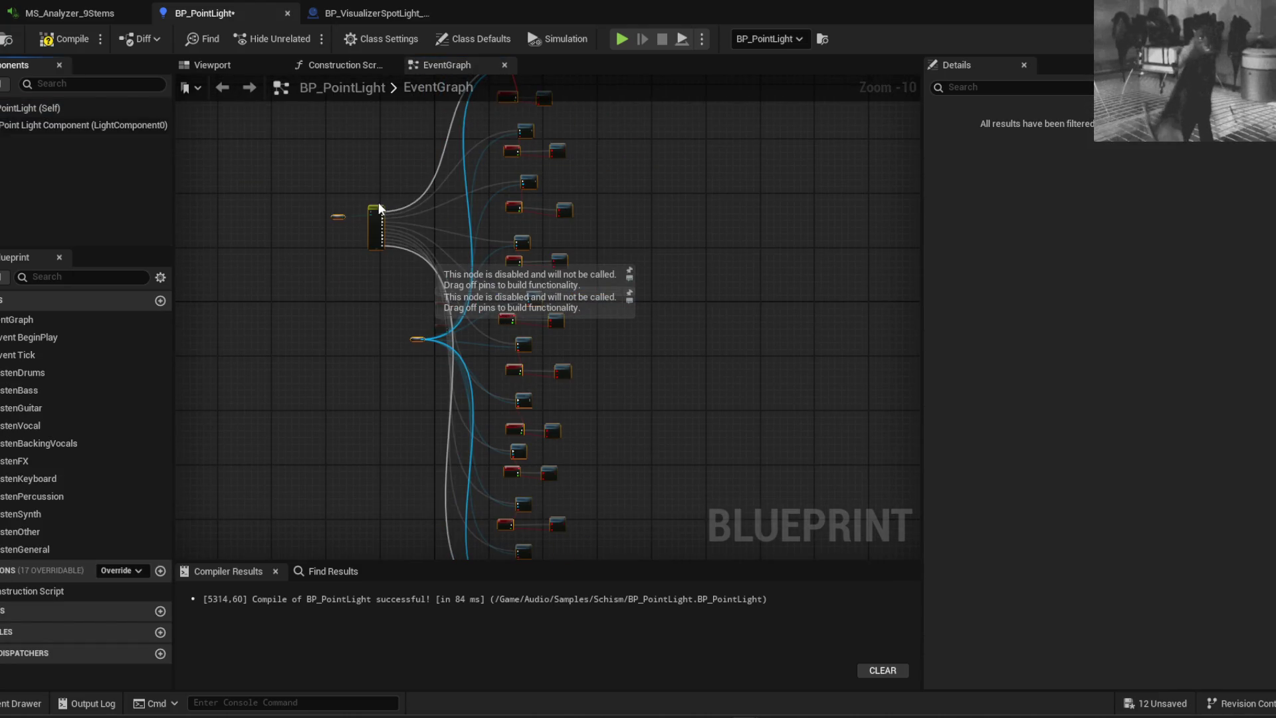
left_click_drag(378, 208, 567, 393)
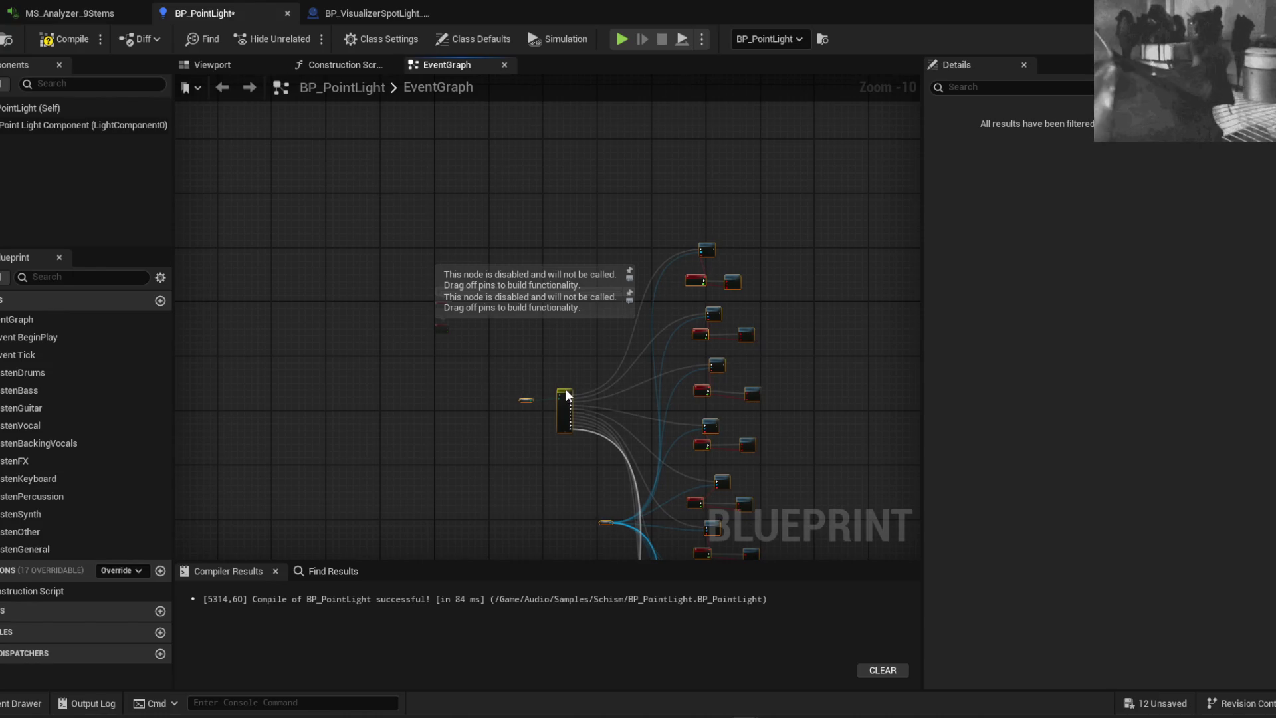
scroll(565, 389, "up", 4)
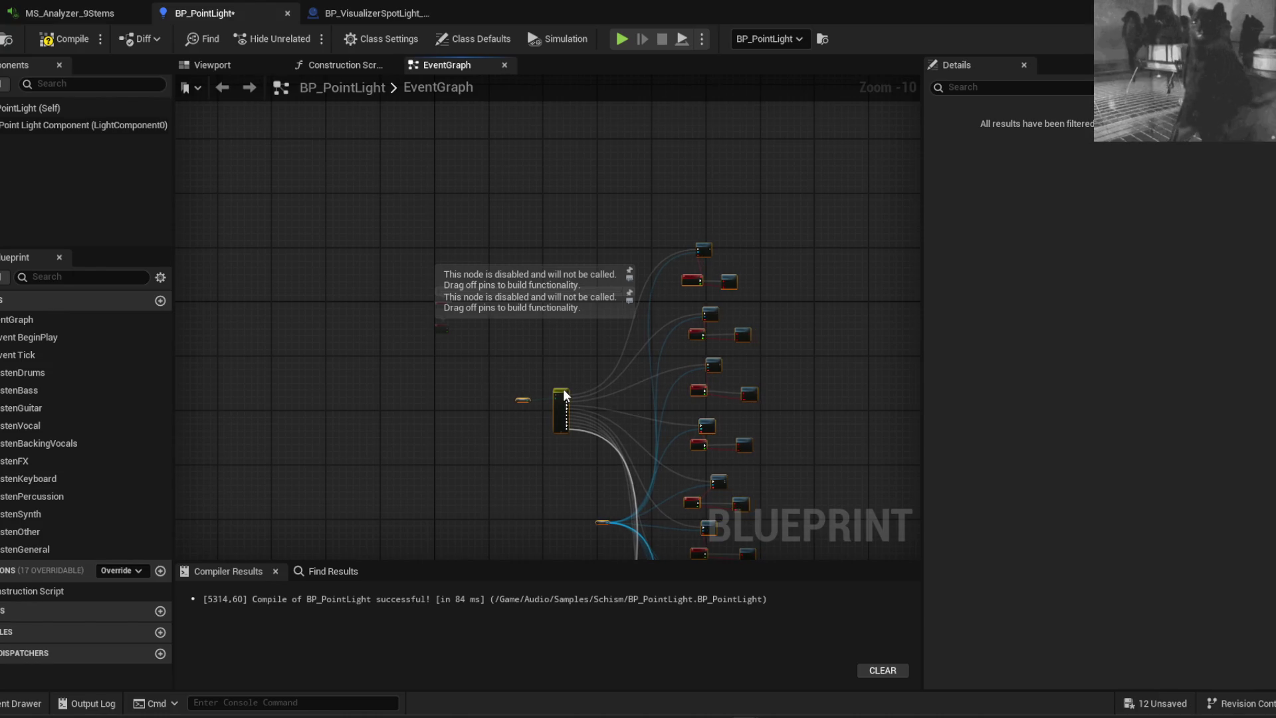
scroll(432, 292, "up", 5)
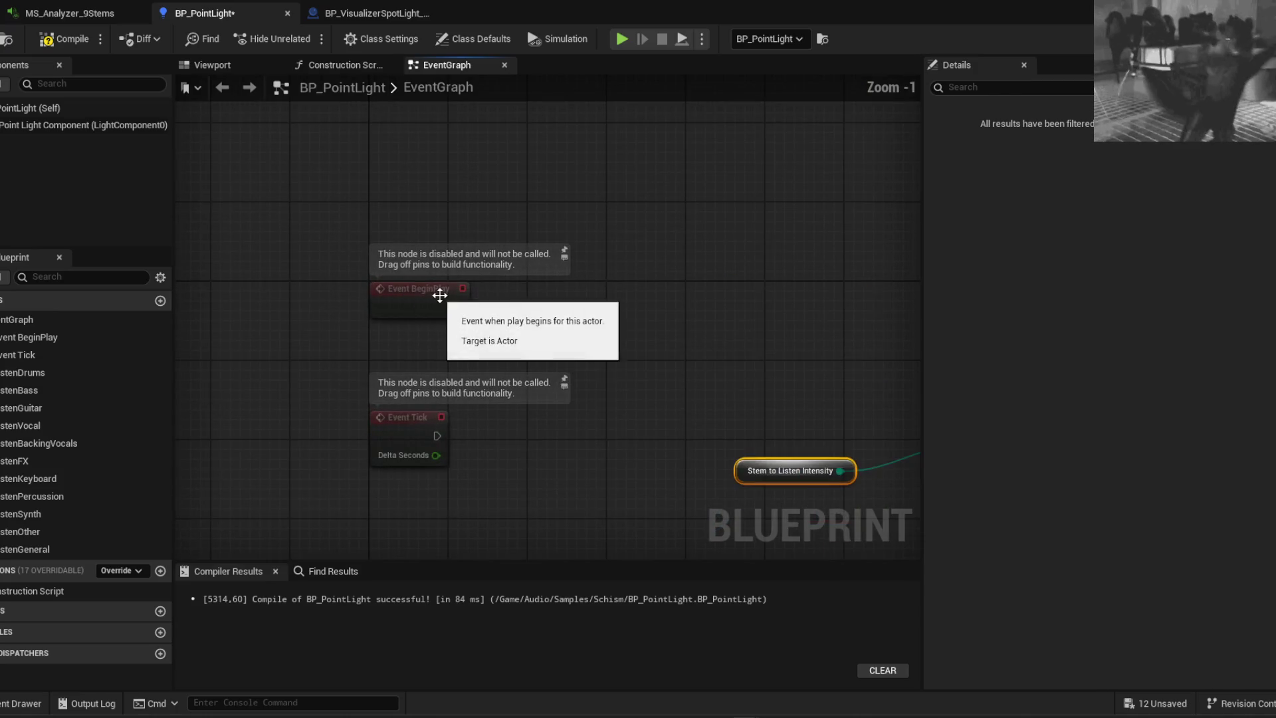
Wire Stem to Listen Intensity into the switch's Selection and create it as a variable
left_click_drag(403, 286, 394, 257)
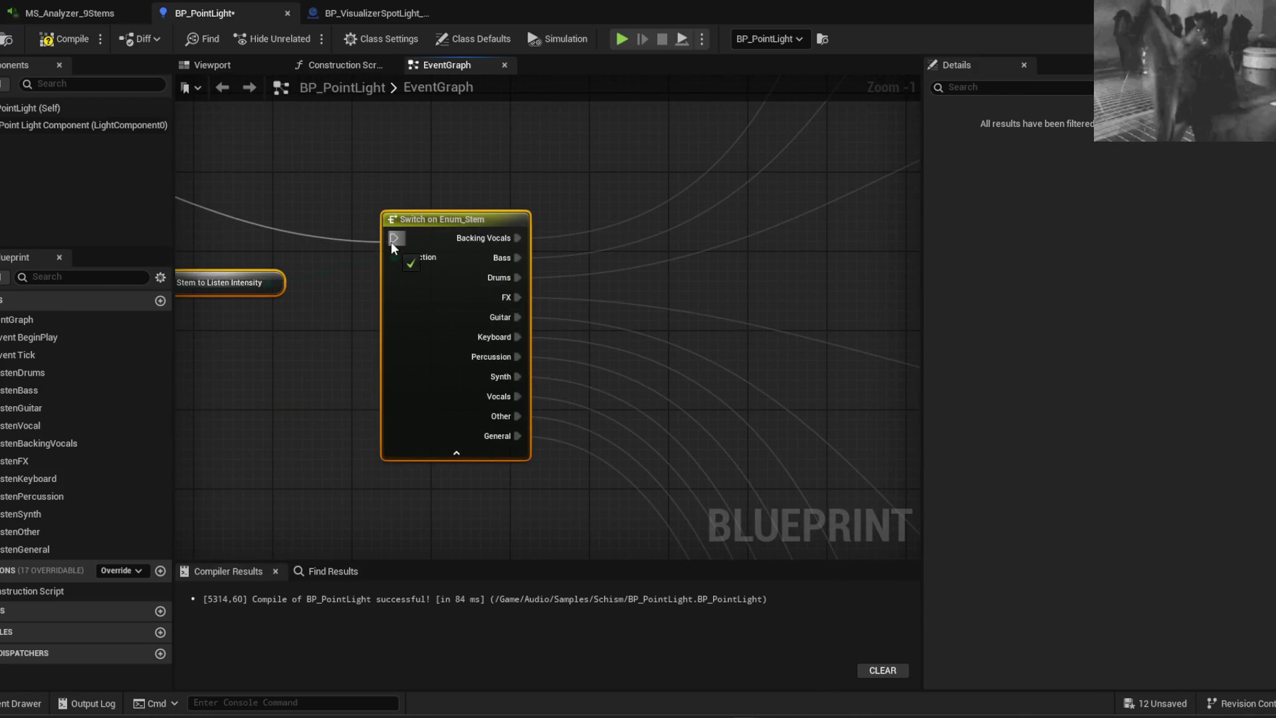
right_click(401, 335)
left_click(376, 345)
left_click(425, 329)
right_click(399, 329)
left_click(449, 356)
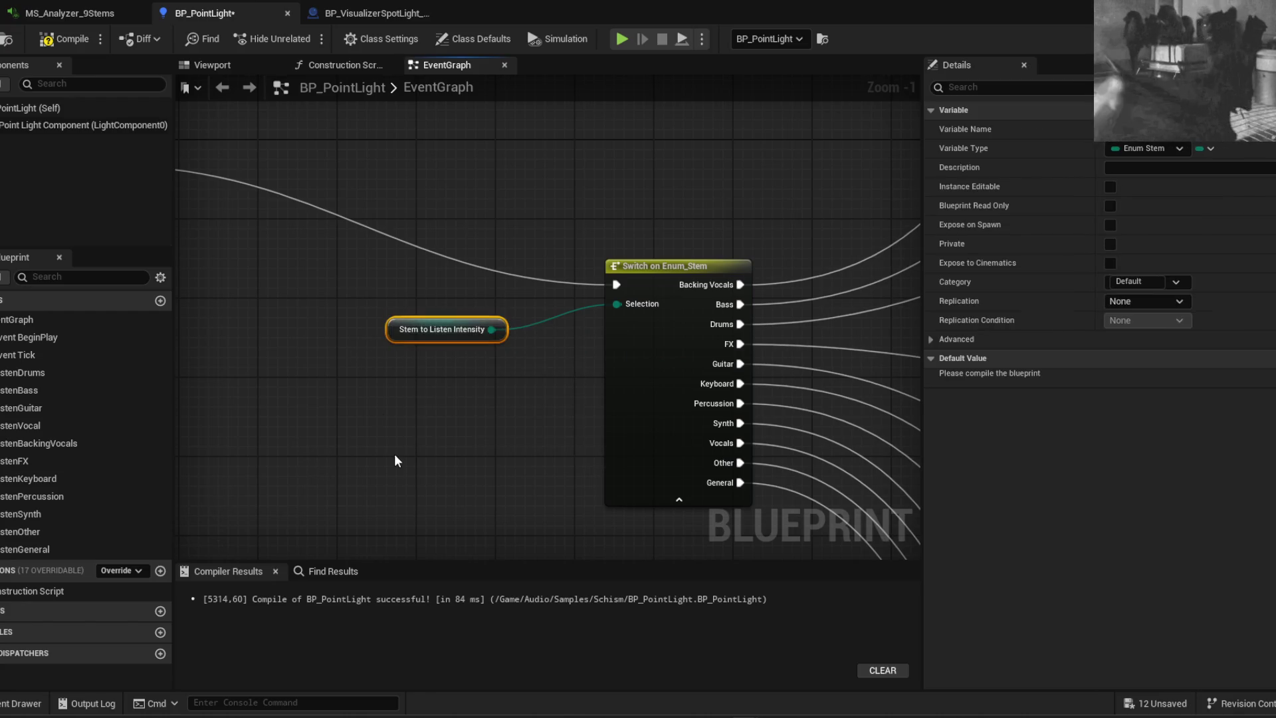
Compile BP_PointLight and jump to the failing Set Intensity node
left_click(61, 40)
scroll(325, 361, "down", 4)
left_click(493, 625)
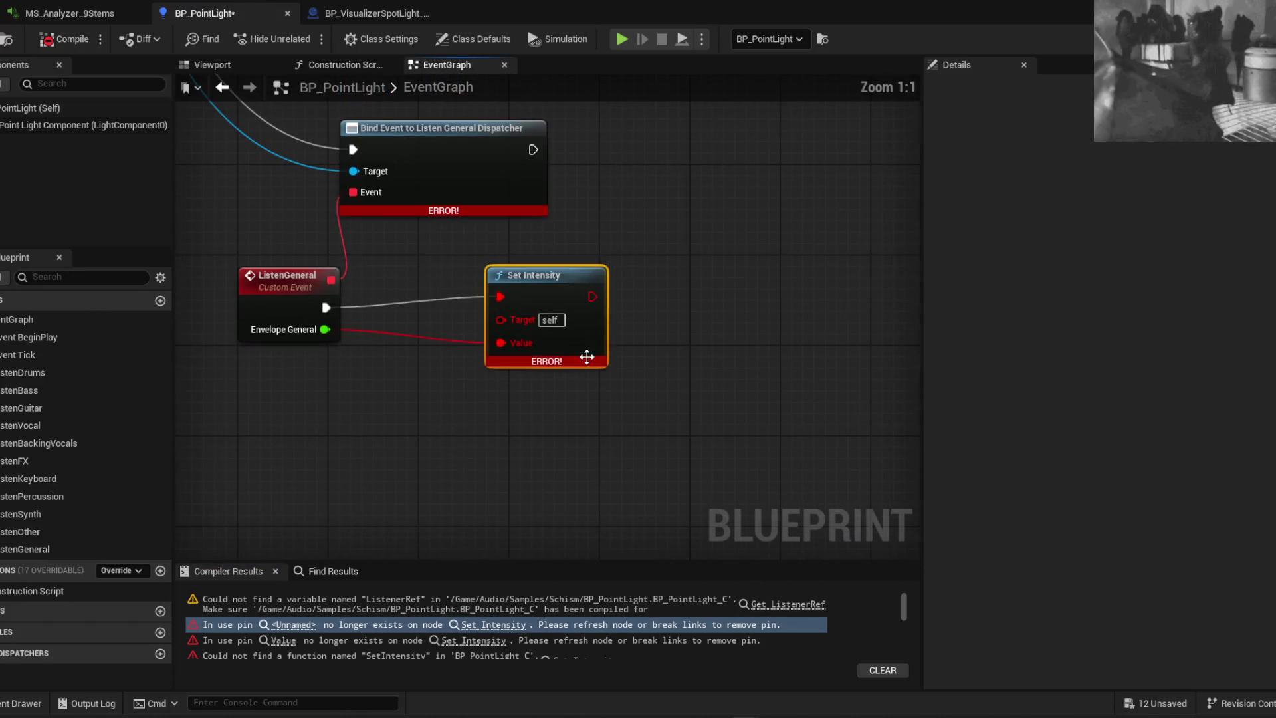
Box-select and delete the broken Set nodes in the right column
scroll(472, 475, "down", 5)
scroll(473, 476, "down", 4)
mouse_move(531, 525)
left_mouse_down()
mouse_move(441, 299)
mouse_move(428, 153)
mouse_move(498, 364)
mouse_move(524, 356)
mouse_move(520, 482)
left_mouse_up()
key("Delete")
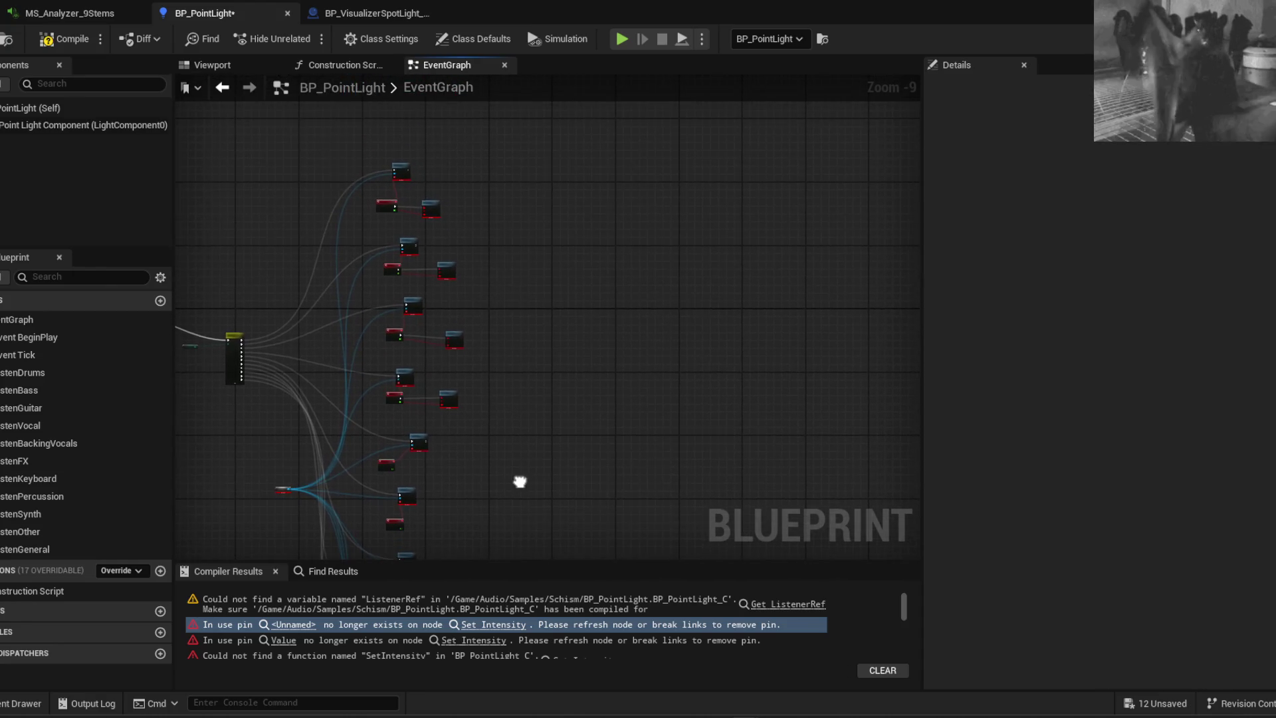
key("Delete")
left_click_drag(428, 193, 452, 202)
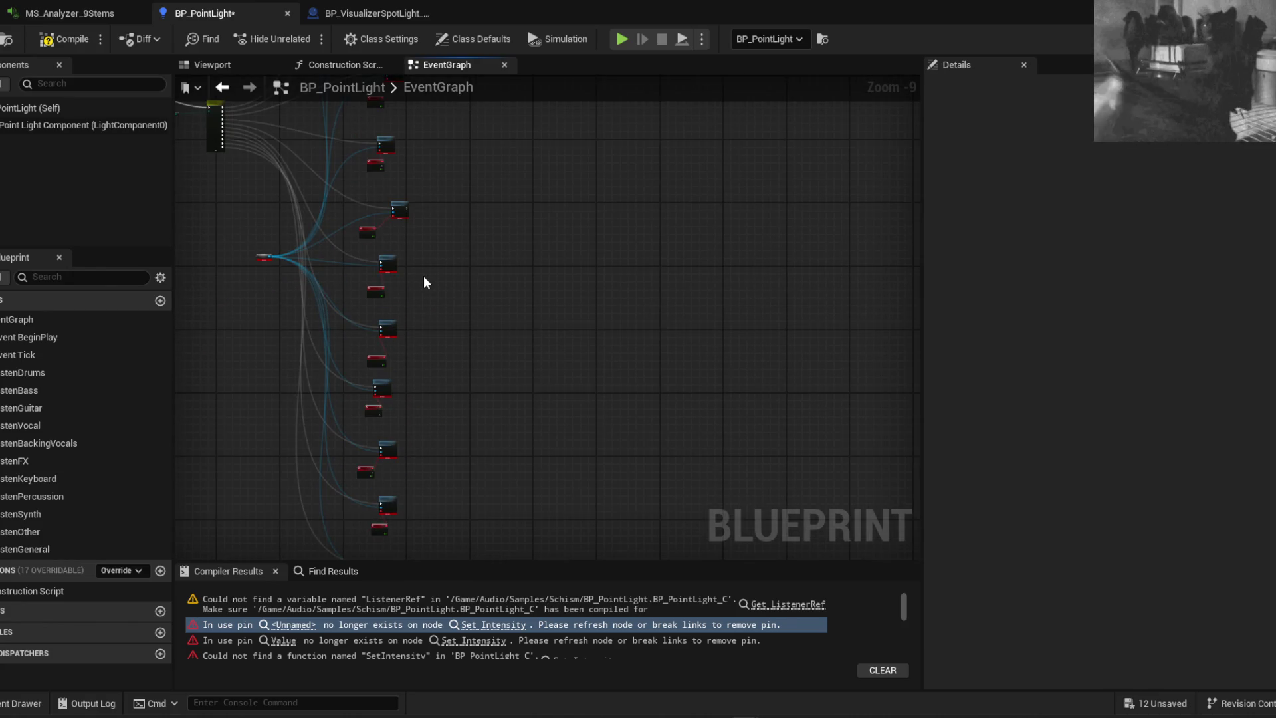
scroll(378, 416, "up", 8)
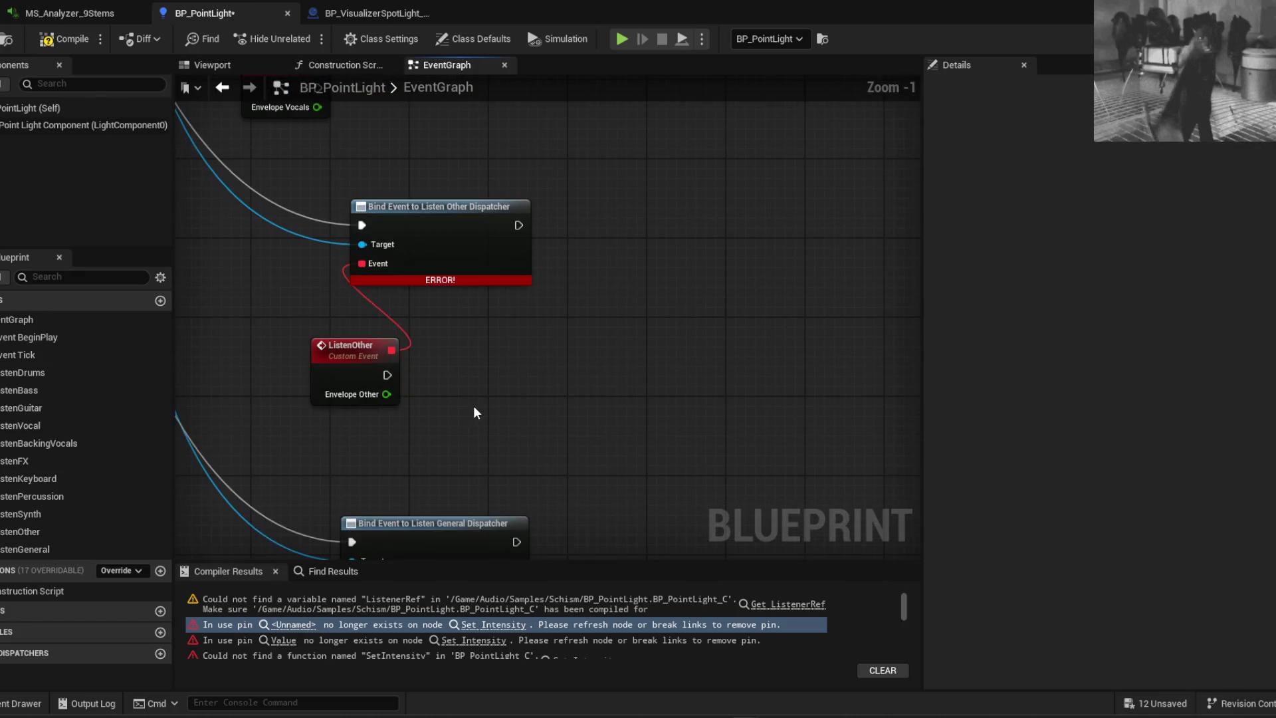
scroll(476, 412, "down", 6)
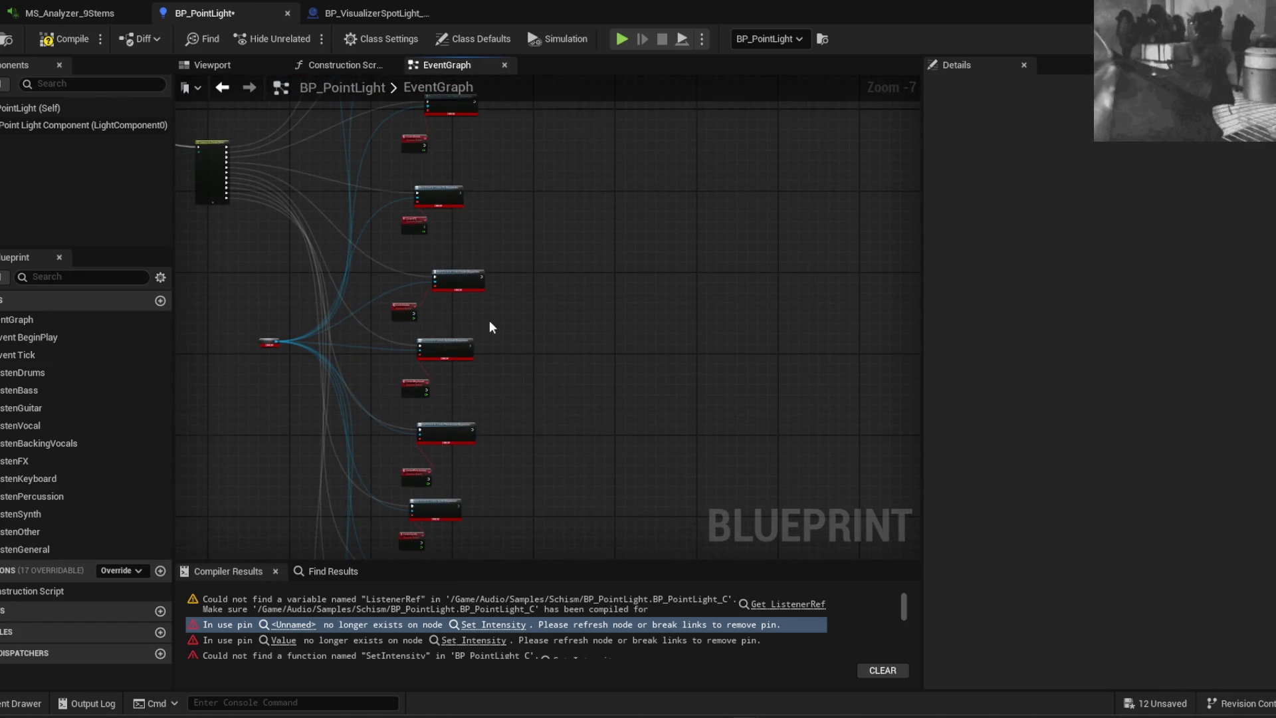
Add a Point Light Component reference and a Set Intensity node beside ListenGeneral
mouse_move(46, 124)
left_mouse_down()
mouse_move(536, 318)
mouse_move(497, 320)
mouse_move(565, 404)
mouse_move(704, 319)
mouse_move(623, 77)
mouse_move(637, 287)
mouse_move(478, 312)
mouse_move(458, 358)
mouse_move(250, 380)
mouse_move(488, 432)
mouse_move(361, 504)
mouse_move(513, 400)
left_mouse_up()
scroll(497, 320, "up", 7)
scroll(703, 319, "down", 5)
scroll(623, 77, "down", 5)
scroll(638, 287, "up", 9)
scroll(284, 397, "up", 1)
type("set int")
key("Return")
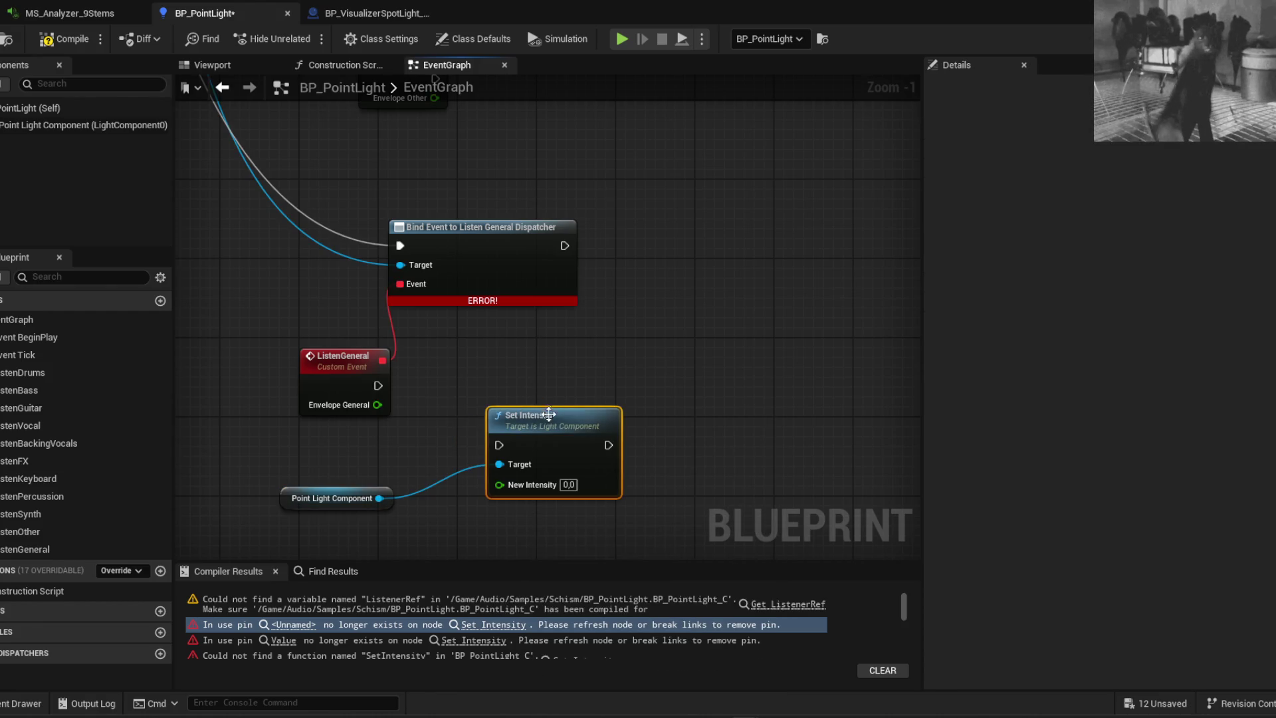
left_click_drag(548, 414, 639, 364)
Feed Envelope General into a new Map Range Clamped node and trigger Set Intensity from ListenGeneral
mouse_move(378, 405)
left_mouse_down()
mouse_move(484, 472)
mouse_move(471, 467)
left_mouse_up()
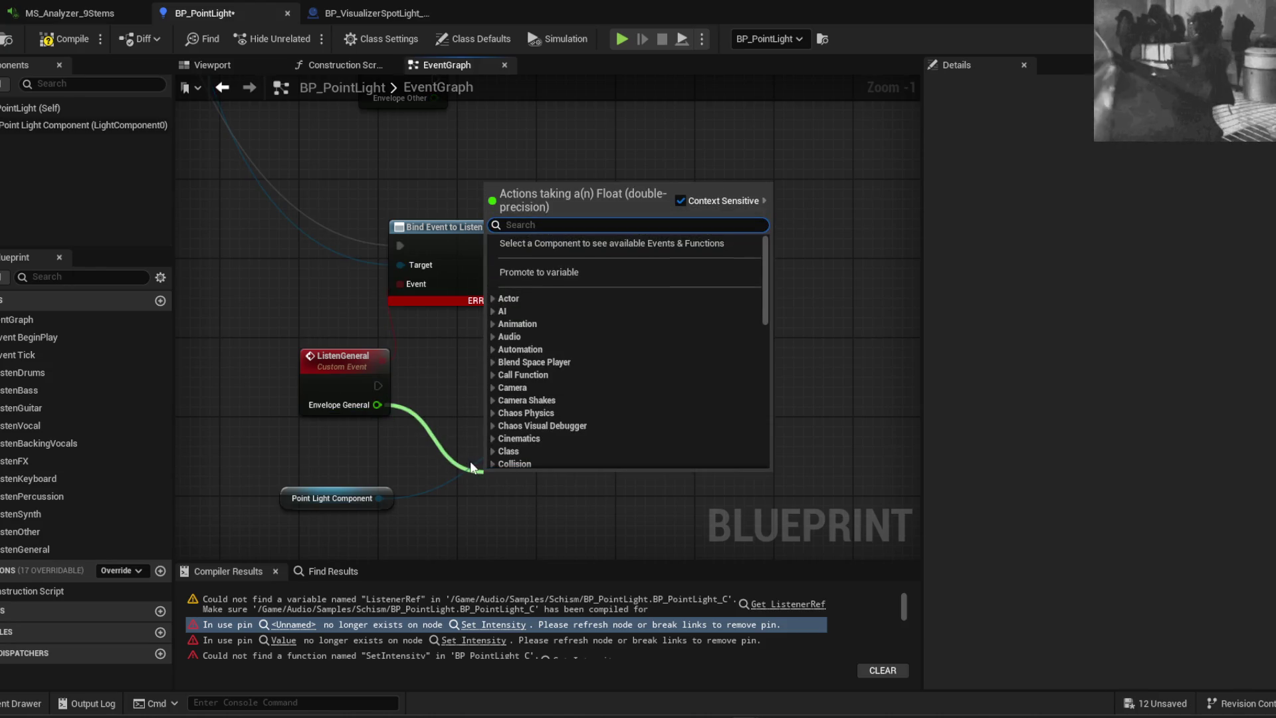
type("clamp")
key("Return")
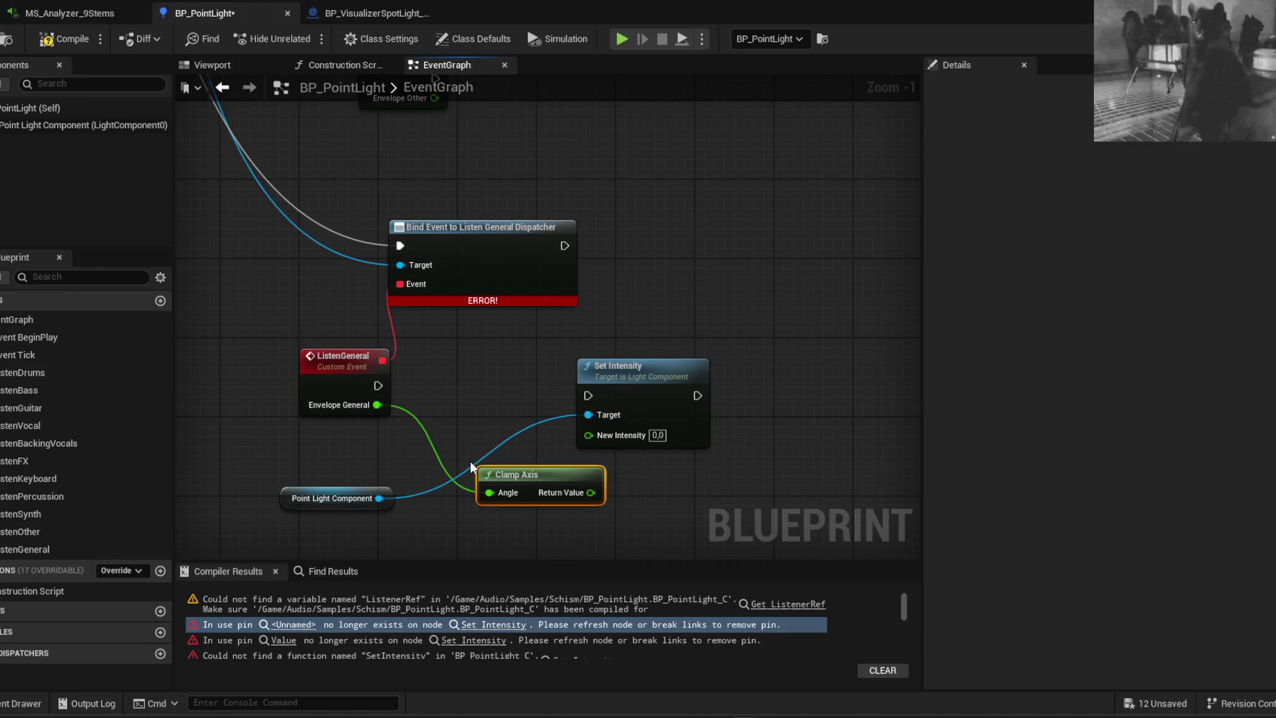
key("Delete")
left_click_drag(378, 405, 461, 461)
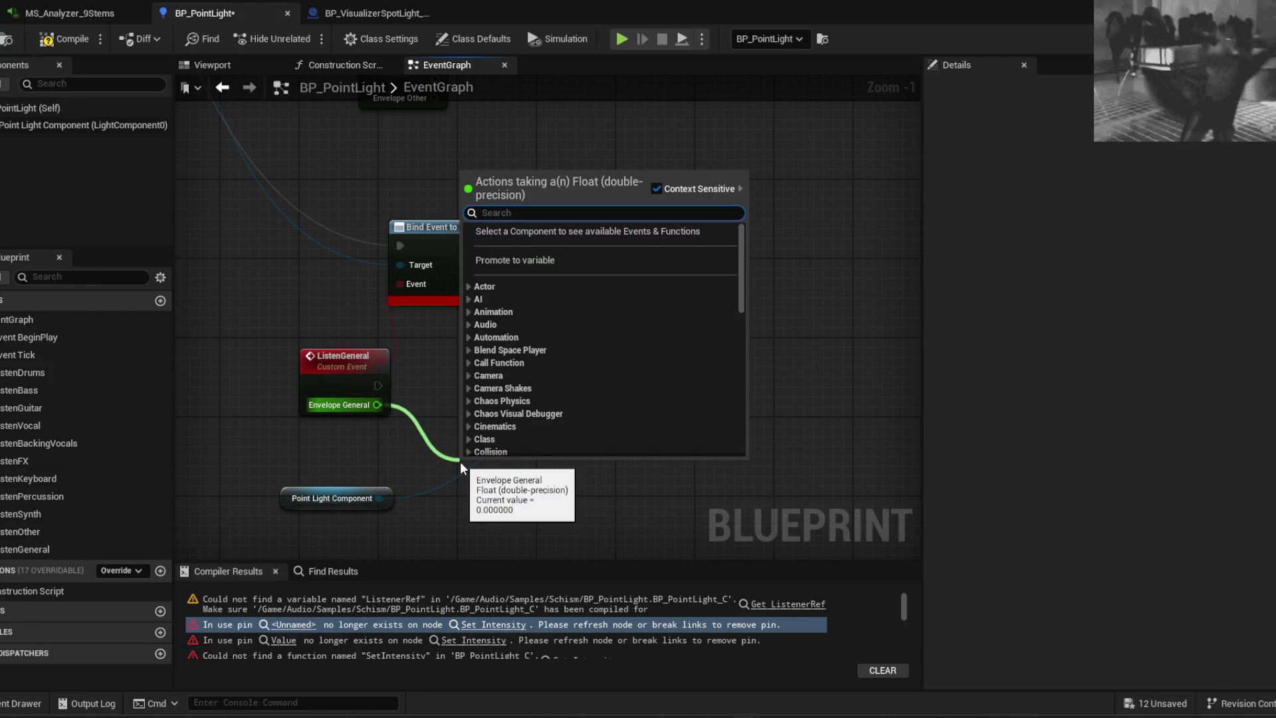
type("clamp")
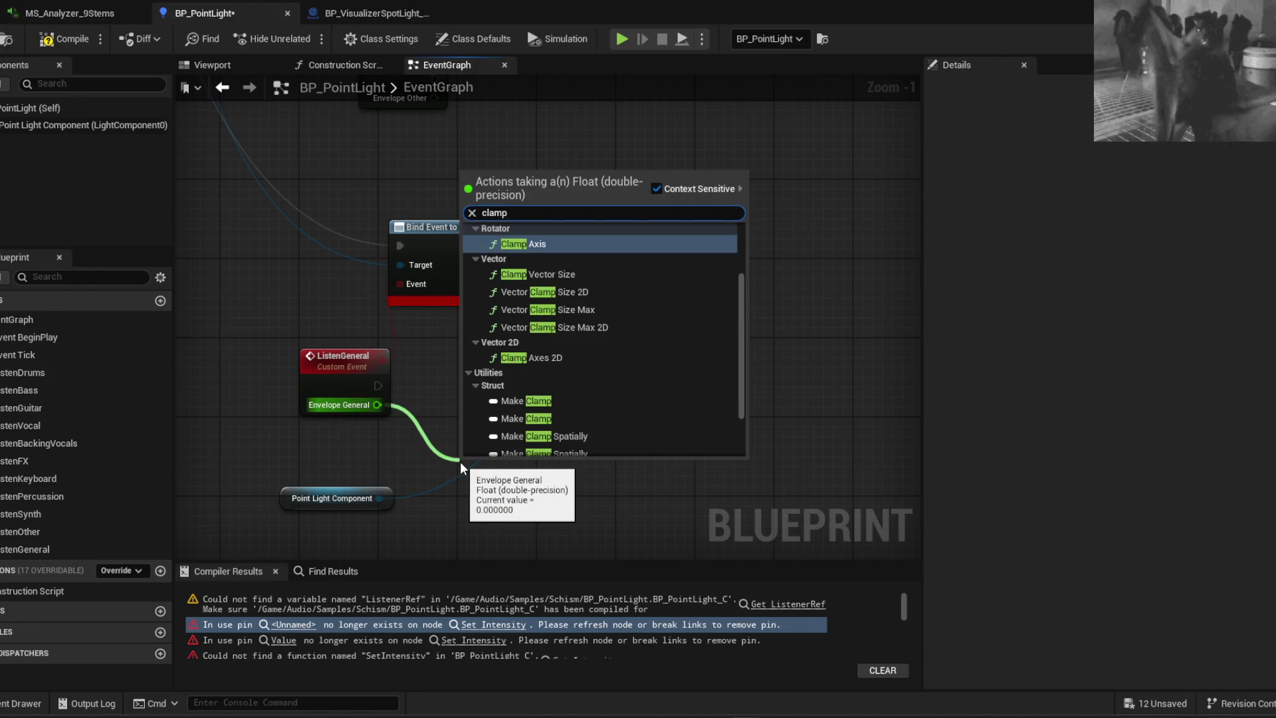
key("Down")
key("Down")
type("range")
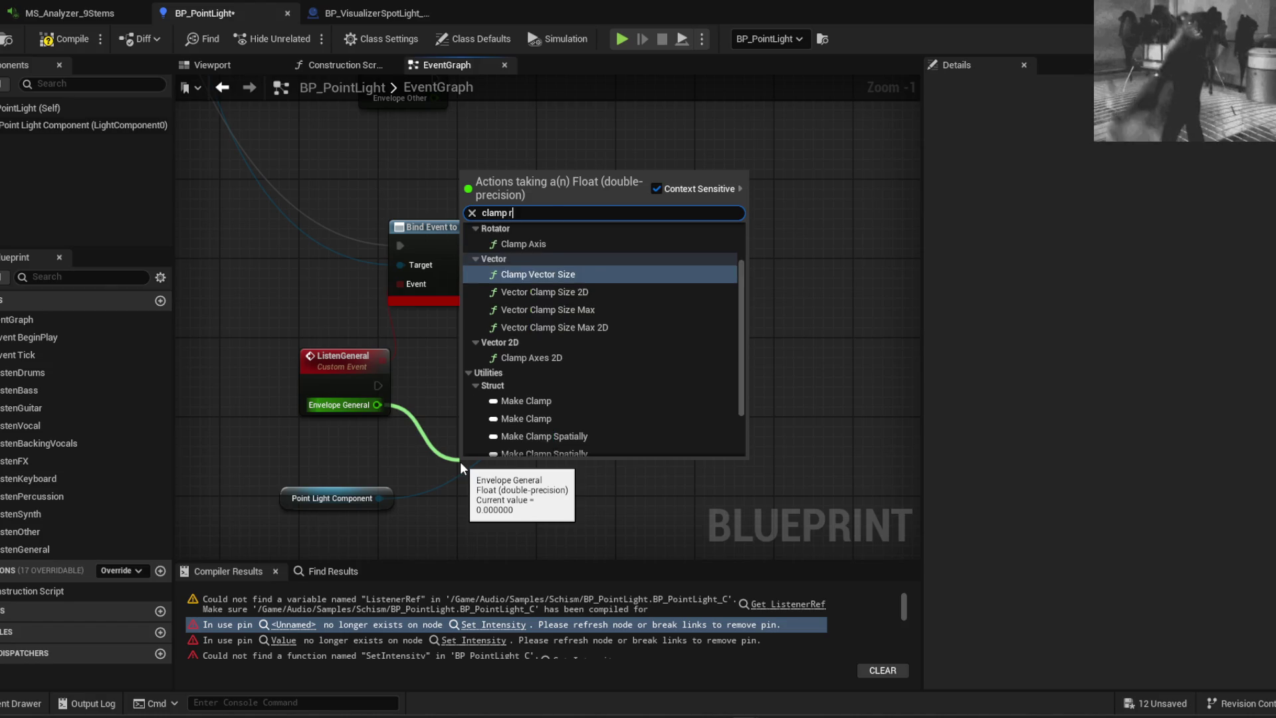
key("Return")
left_click_drag(515, 468, 494, 391)
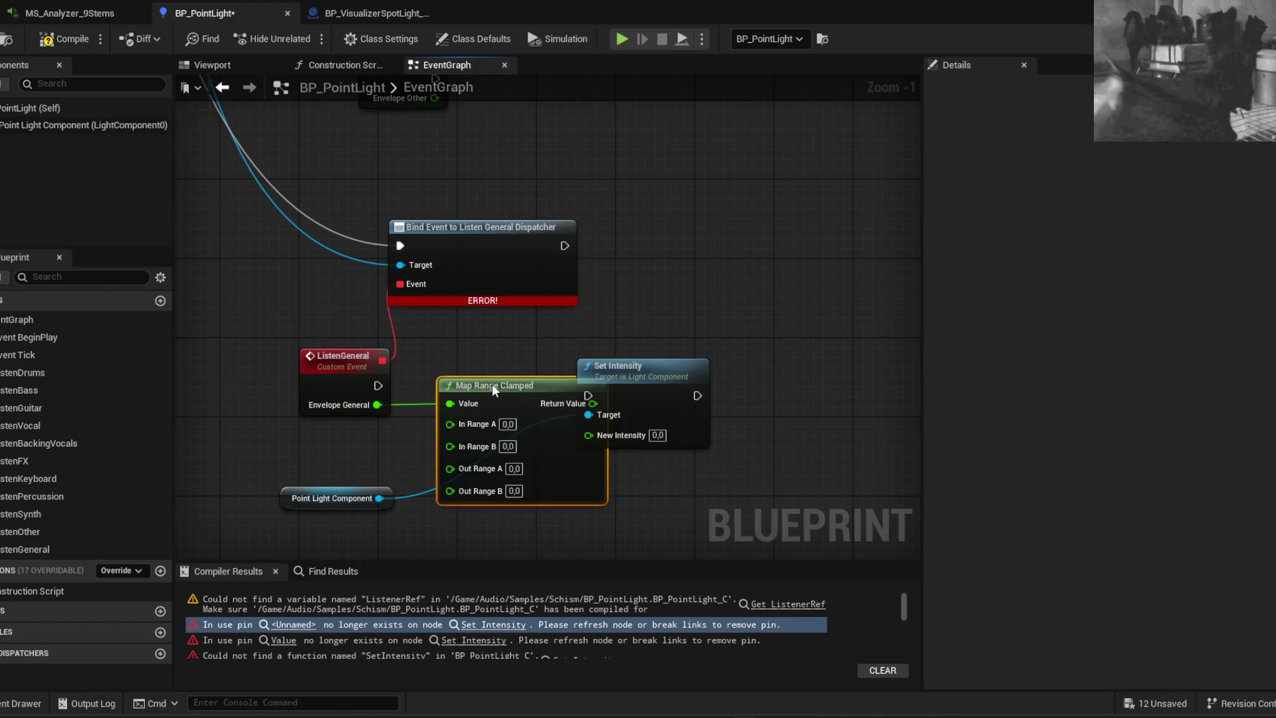
left_click_drag(631, 358, 707, 336)
left_click_drag(378, 385, 677, 383)
Set the first Map Range Clamped's Out Range B to 1.0 and chain it into a duplicate
left_click_drag(551, 398, 551, 444)
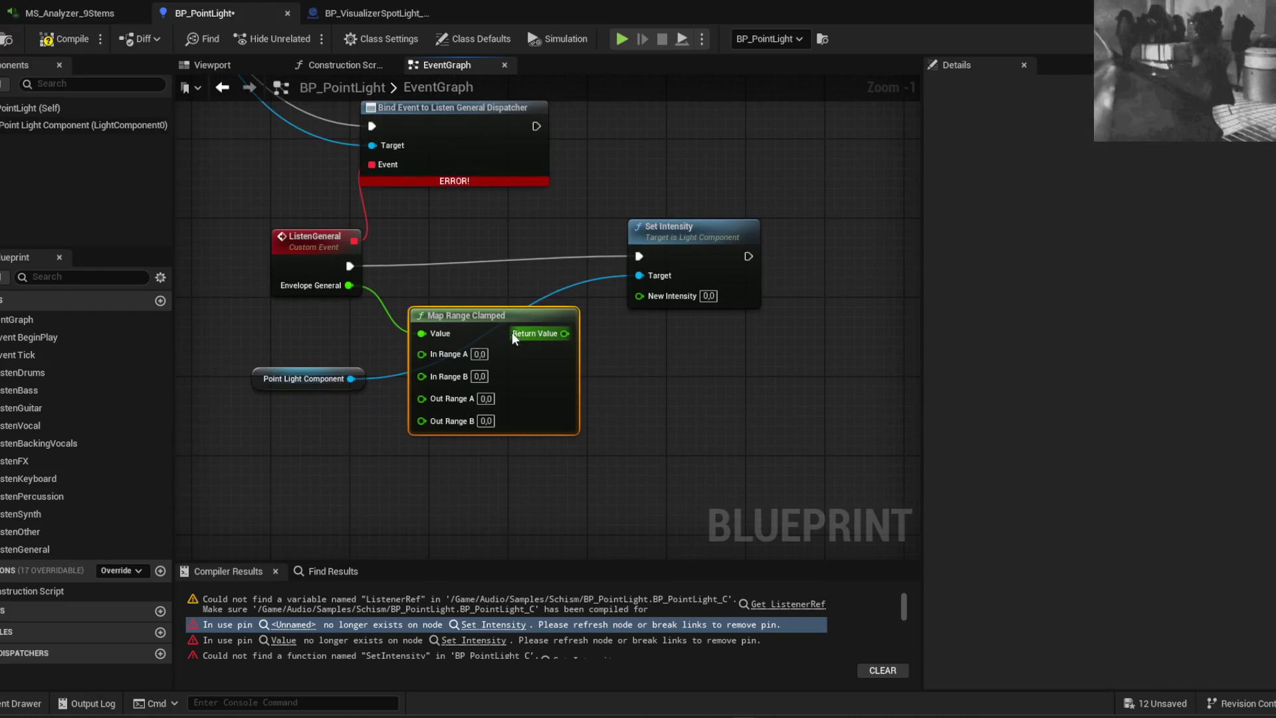
left_click_drag(491, 316, 502, 356)
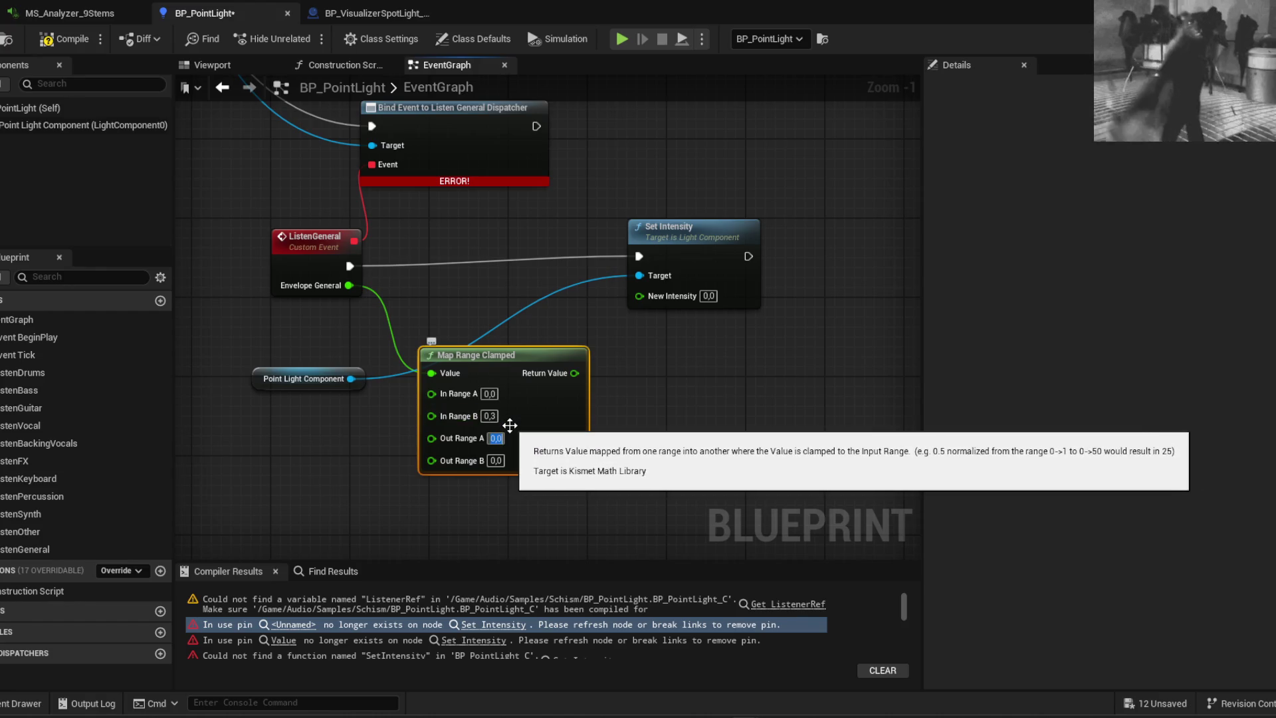
type("1")
key("Return")
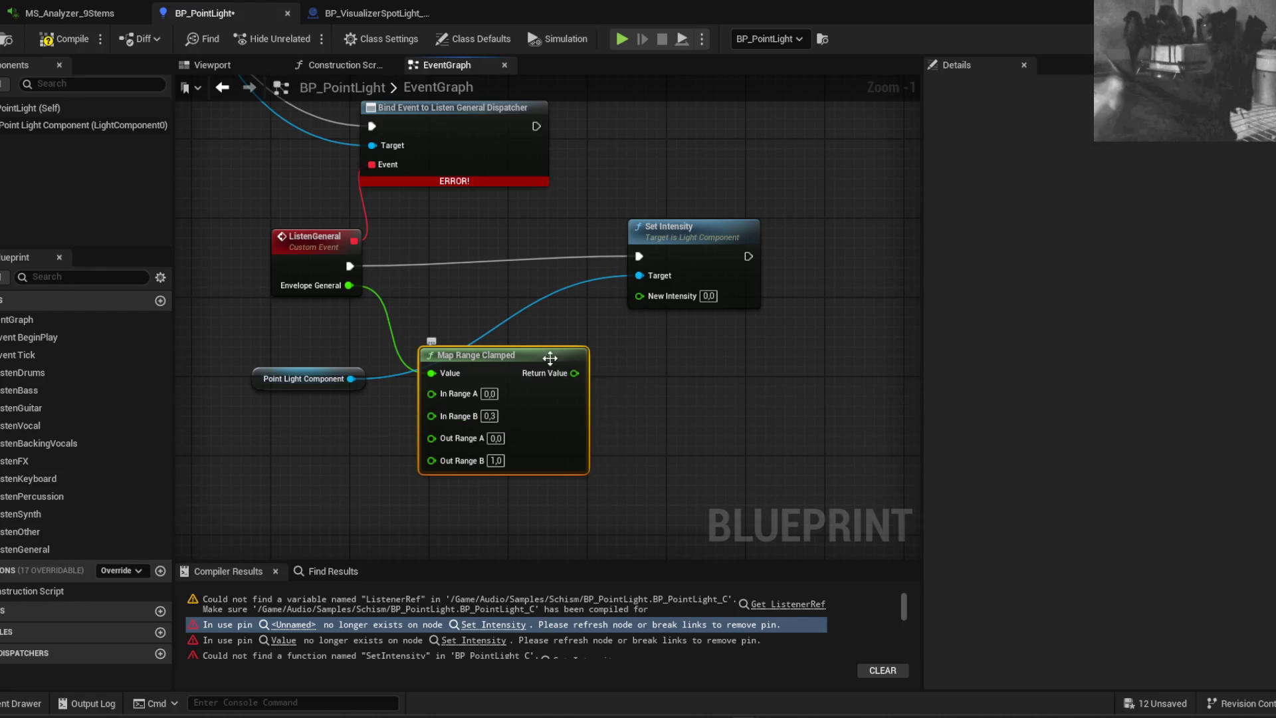
key("ctrl+d")
left_click_drag(574, 373, 668, 371)
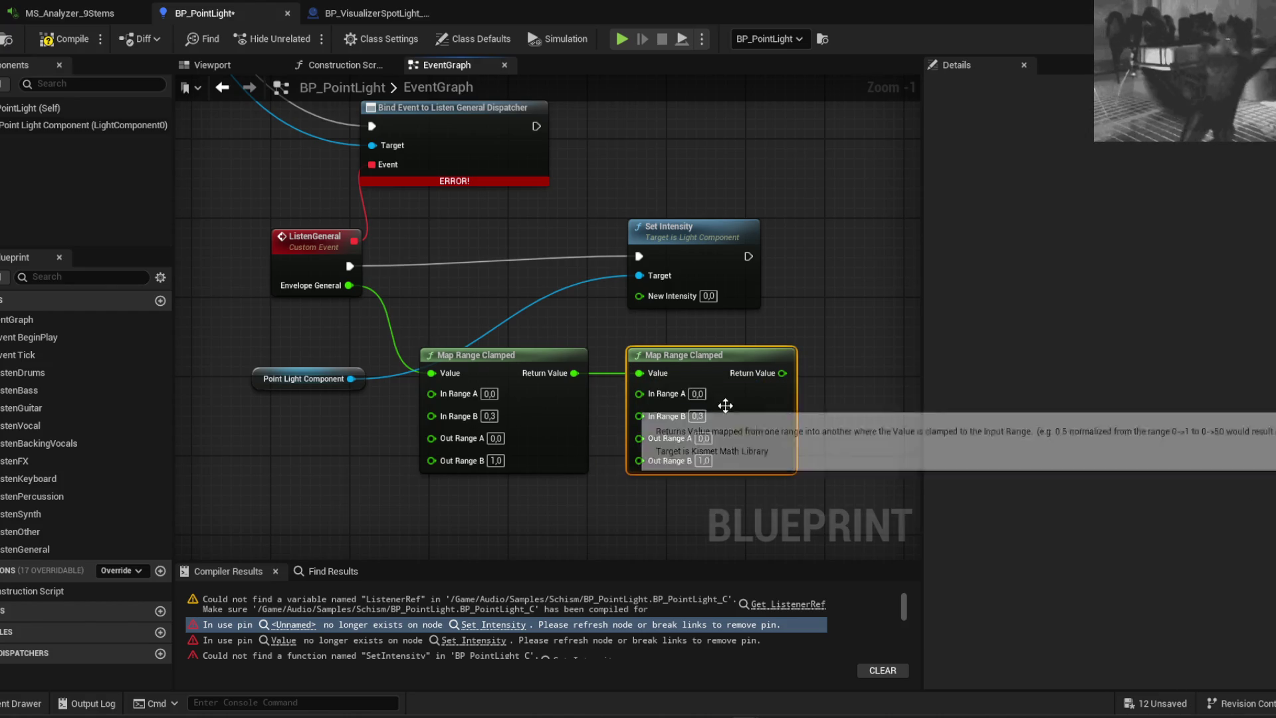
Map the duplicate from 0–1 to 0–160 into New Intensity, then compile to locate the Listener Ref error
key("Tab")
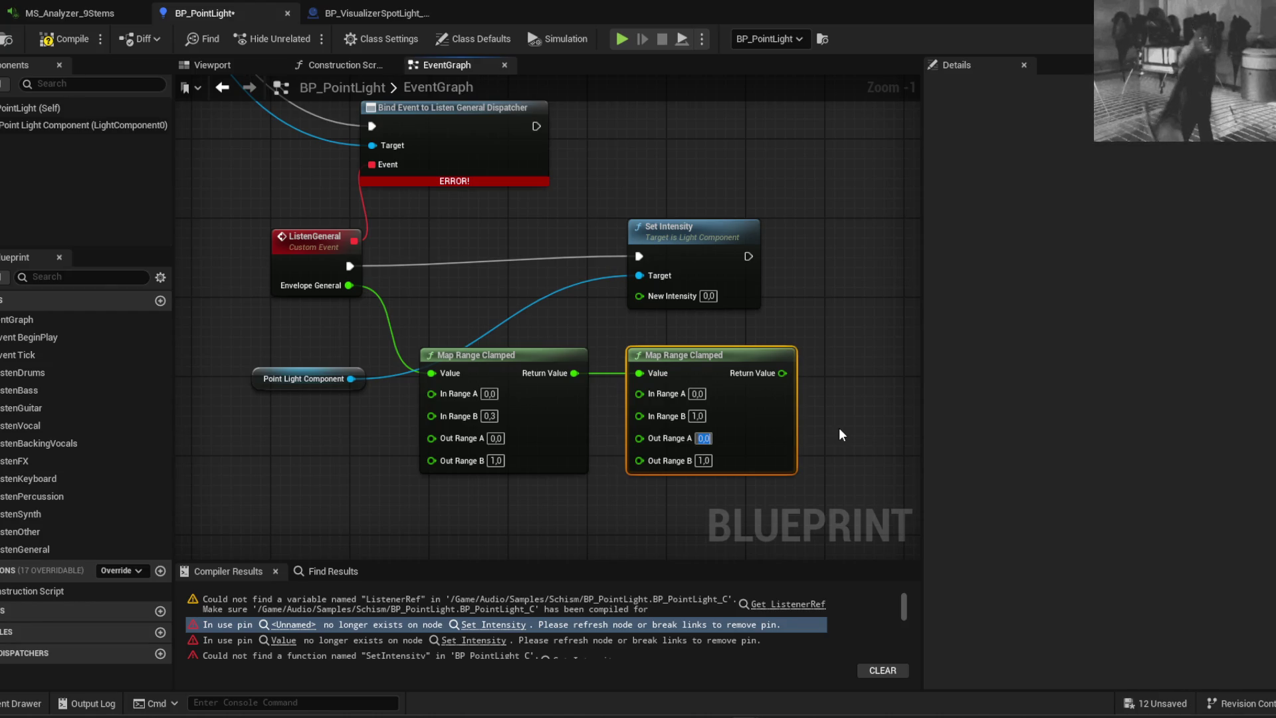
key("Tab")
type("160")
key("Return")
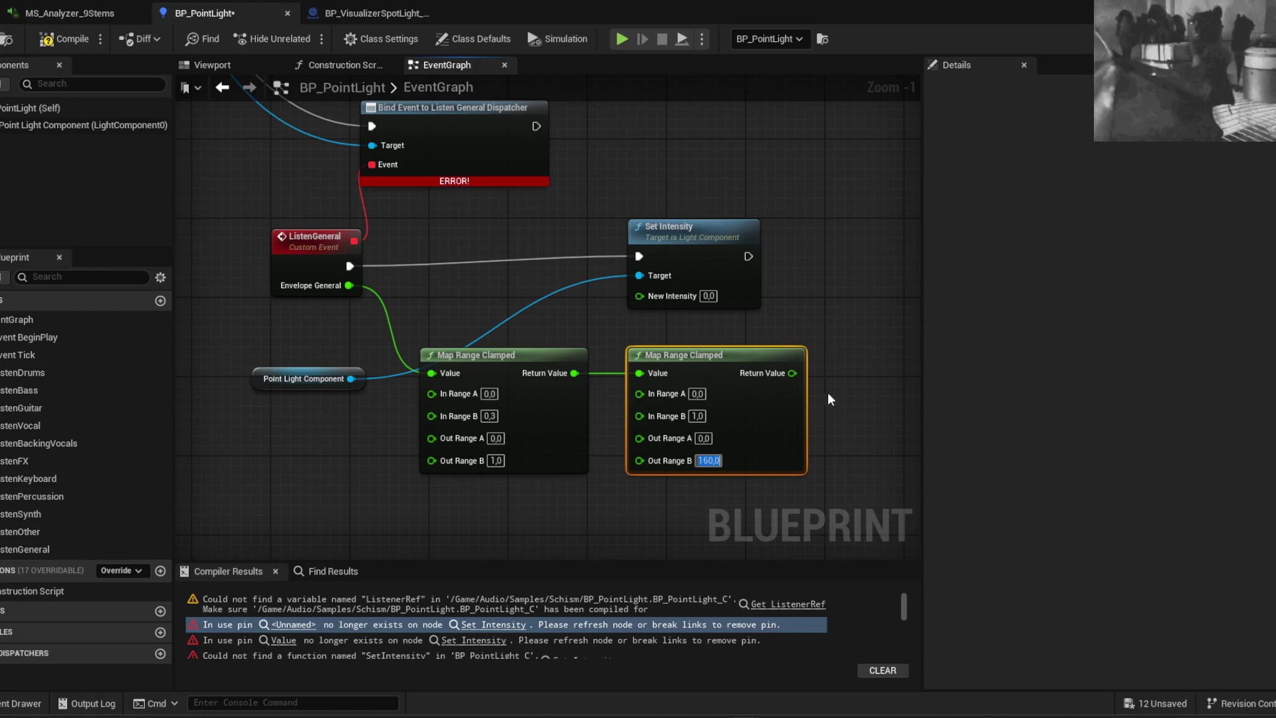
left_click_drag(792, 373, 639, 294)
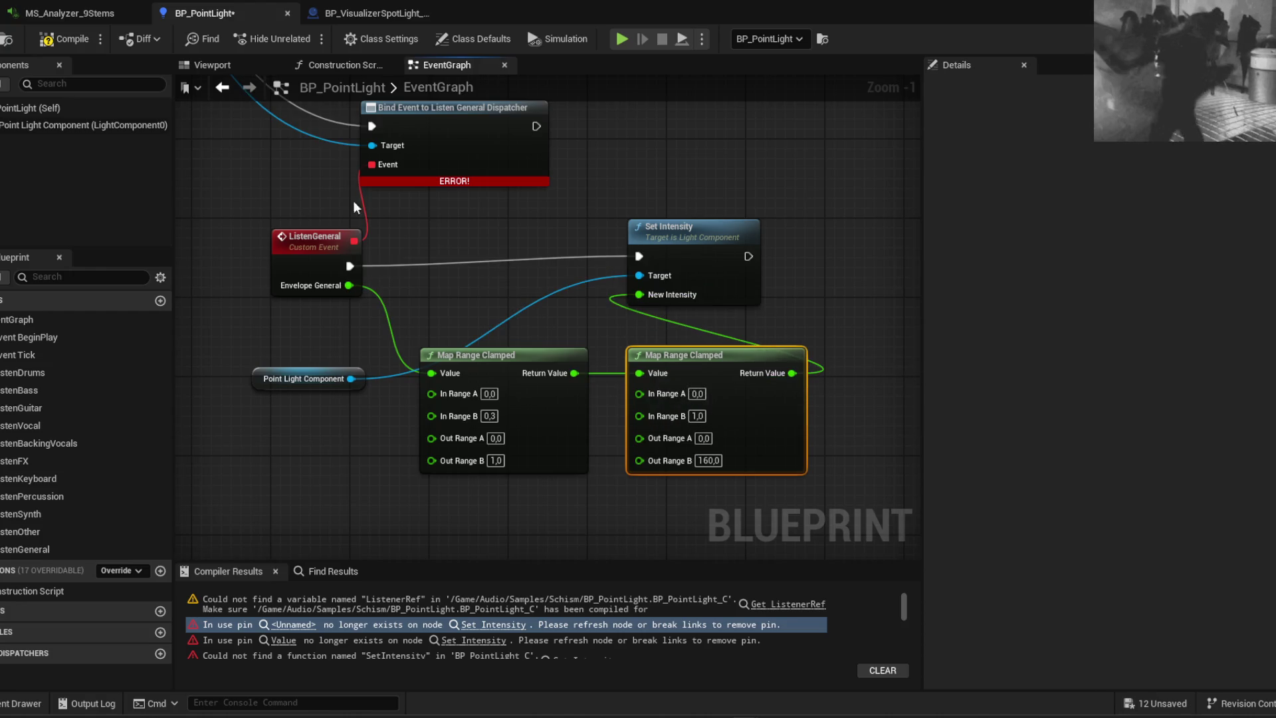
left_click(88, 41)
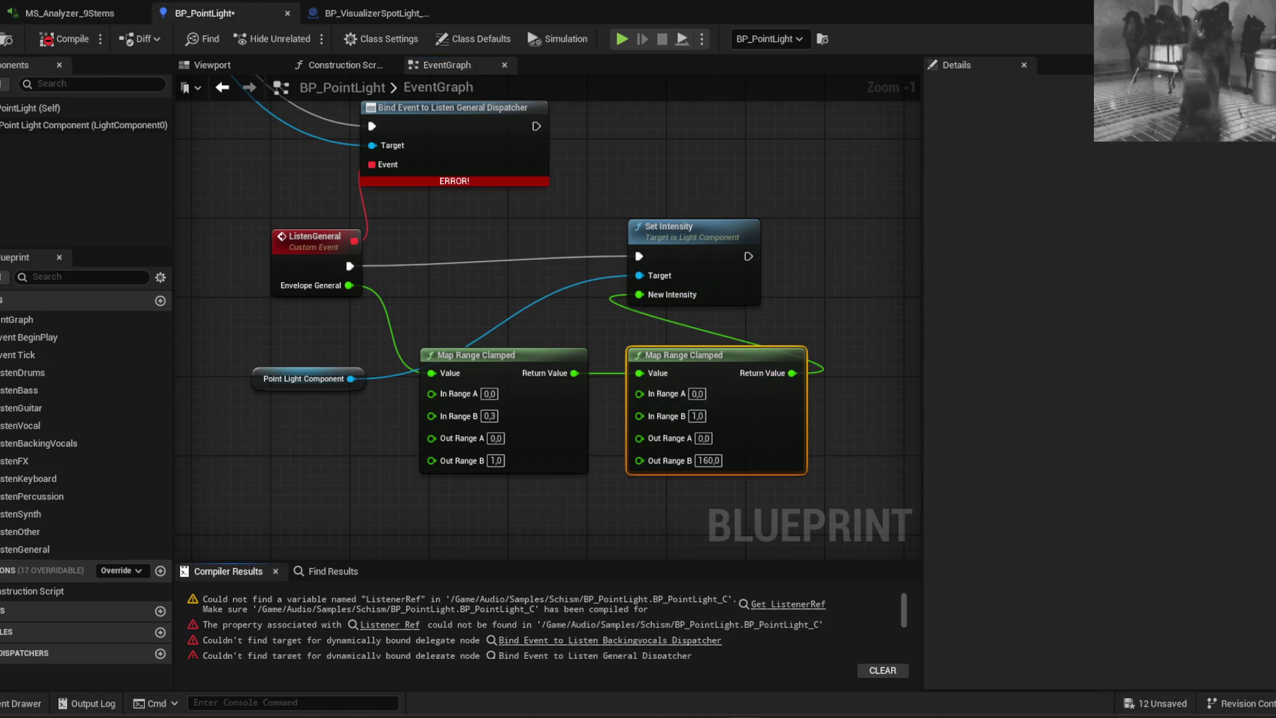
left_click(407, 626)
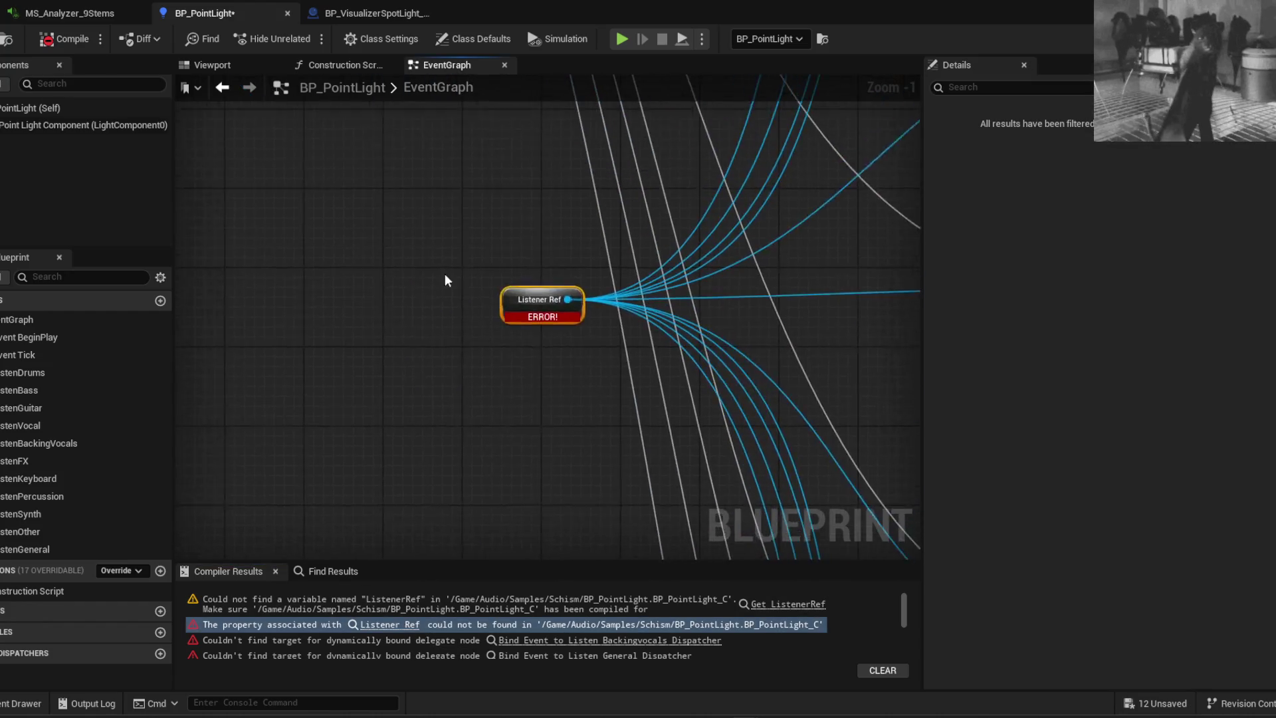
Create the missing ListenerRef variable from the broken node, recompile BP_PointLight, and start a play test
right_click(509, 308)
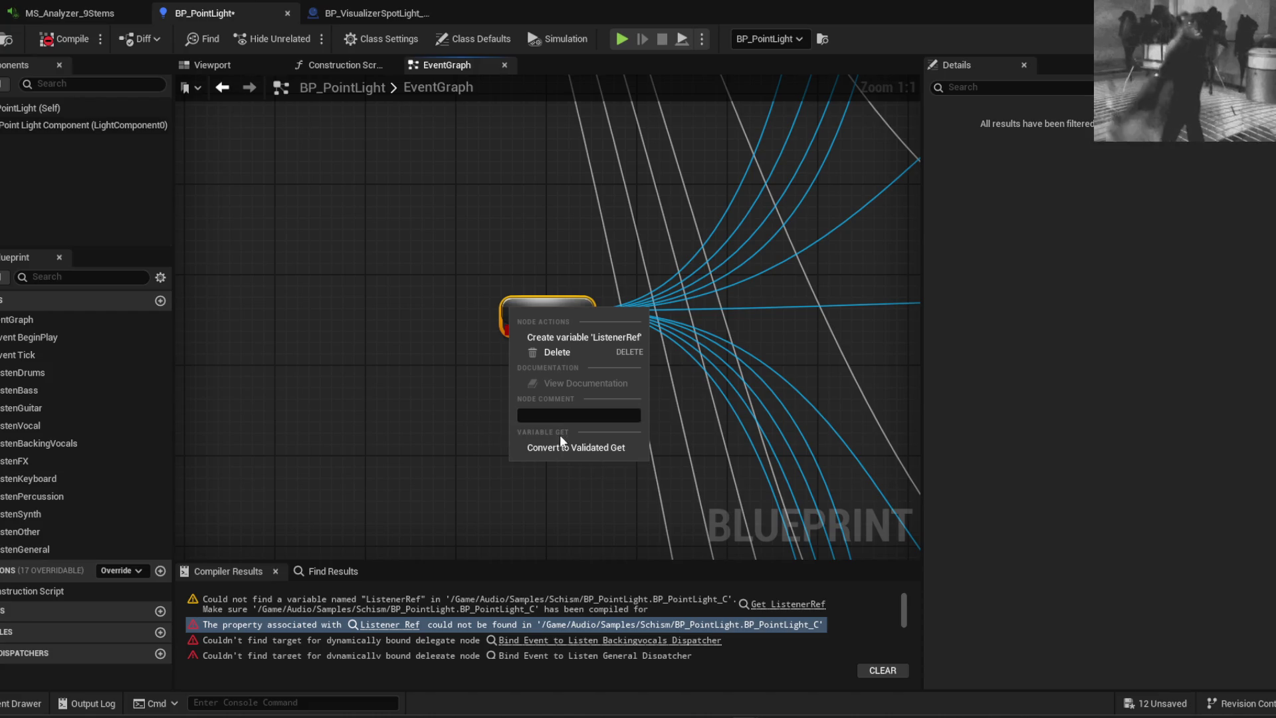
left_click(578, 337)
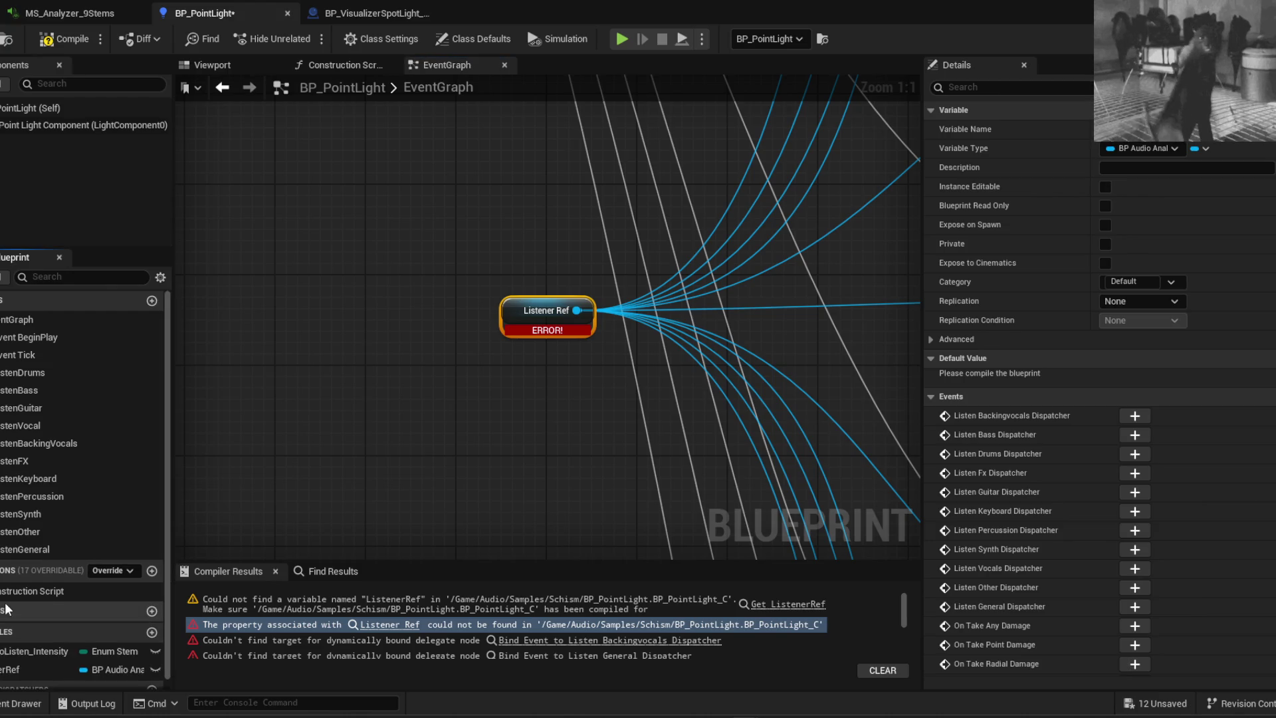
left_click(40, 632)
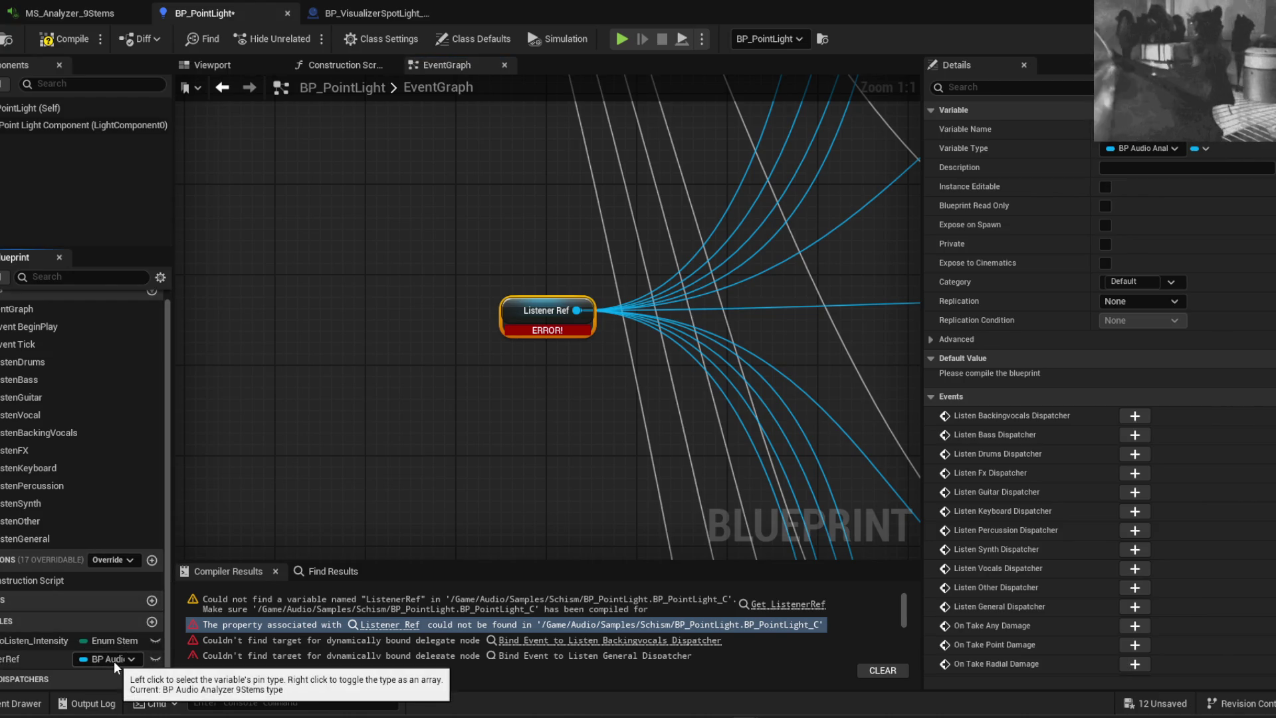
left_click(65, 38)
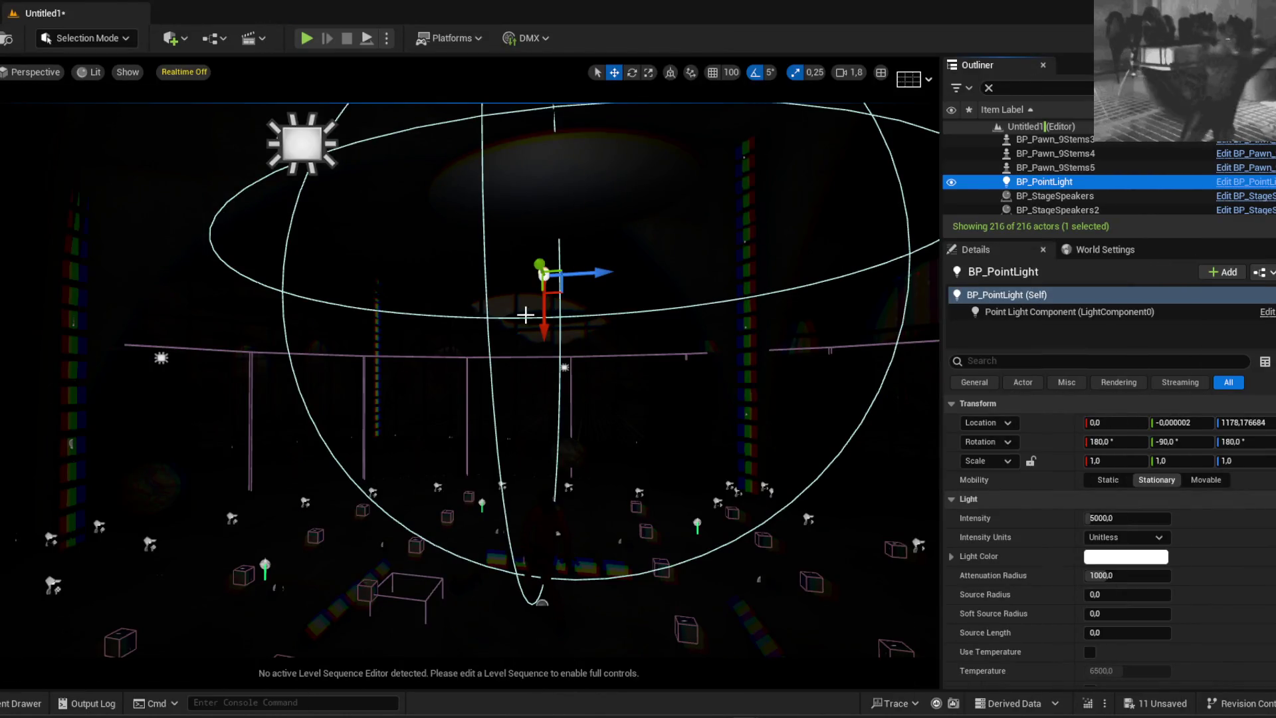
left_click(307, 38)
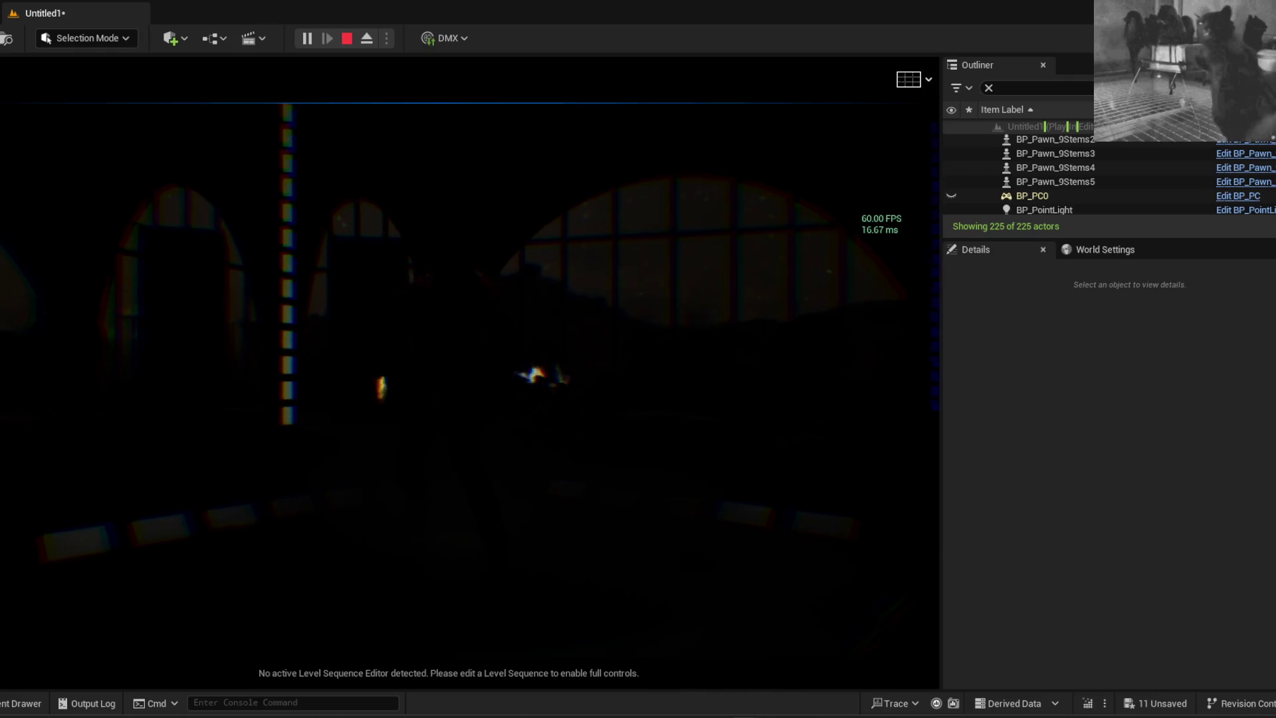
Stop the play session and frame the view on the selected BP_PointLight
key("Escape")
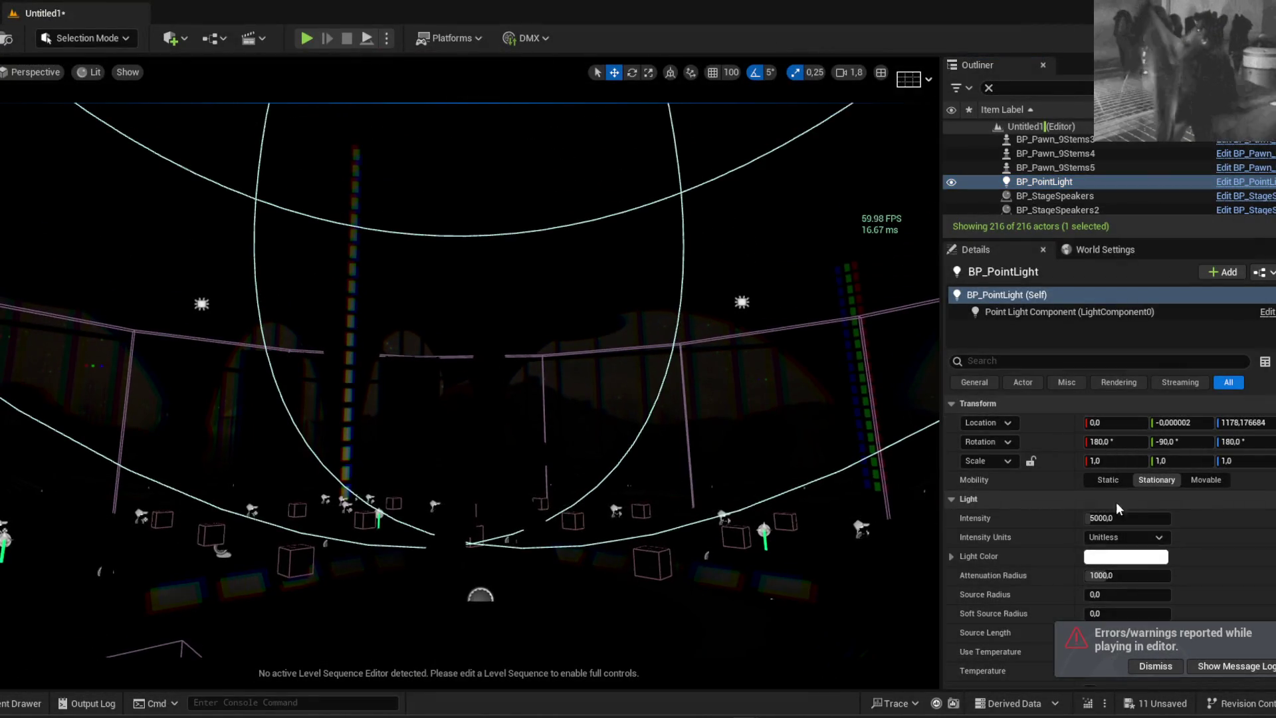
key("f")
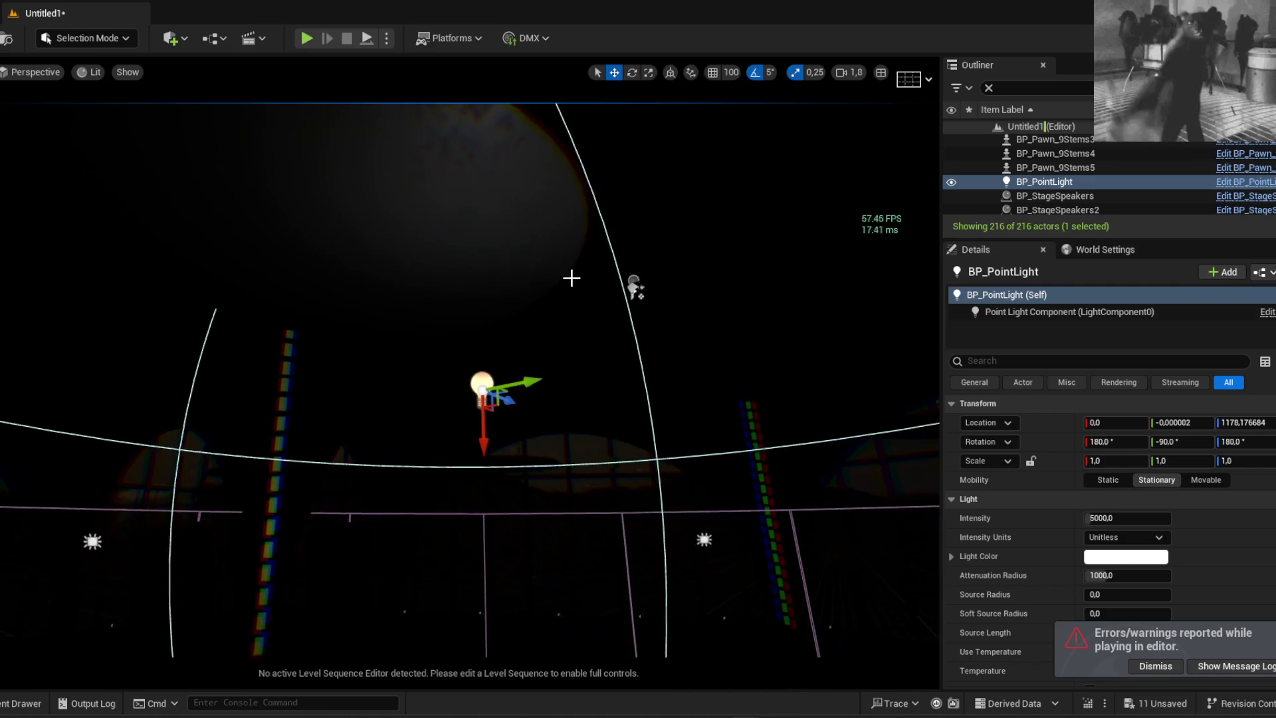
Make ListenerRef instance-editable via its eye icon in BP_PointLight, recompile, and return to the level
left_click(1053, 297)
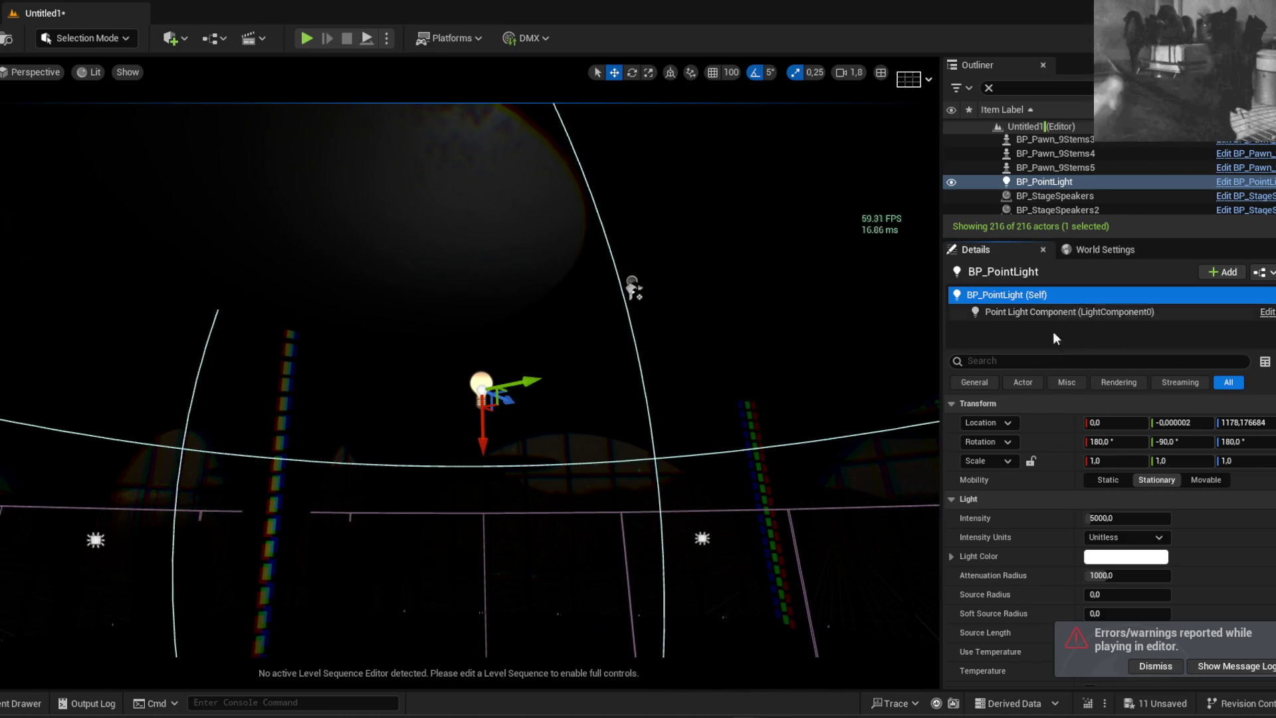
scroll(1083, 525, "down", 5)
scroll(1075, 529, "down", 3)
left_click(997, 360)
type("f")
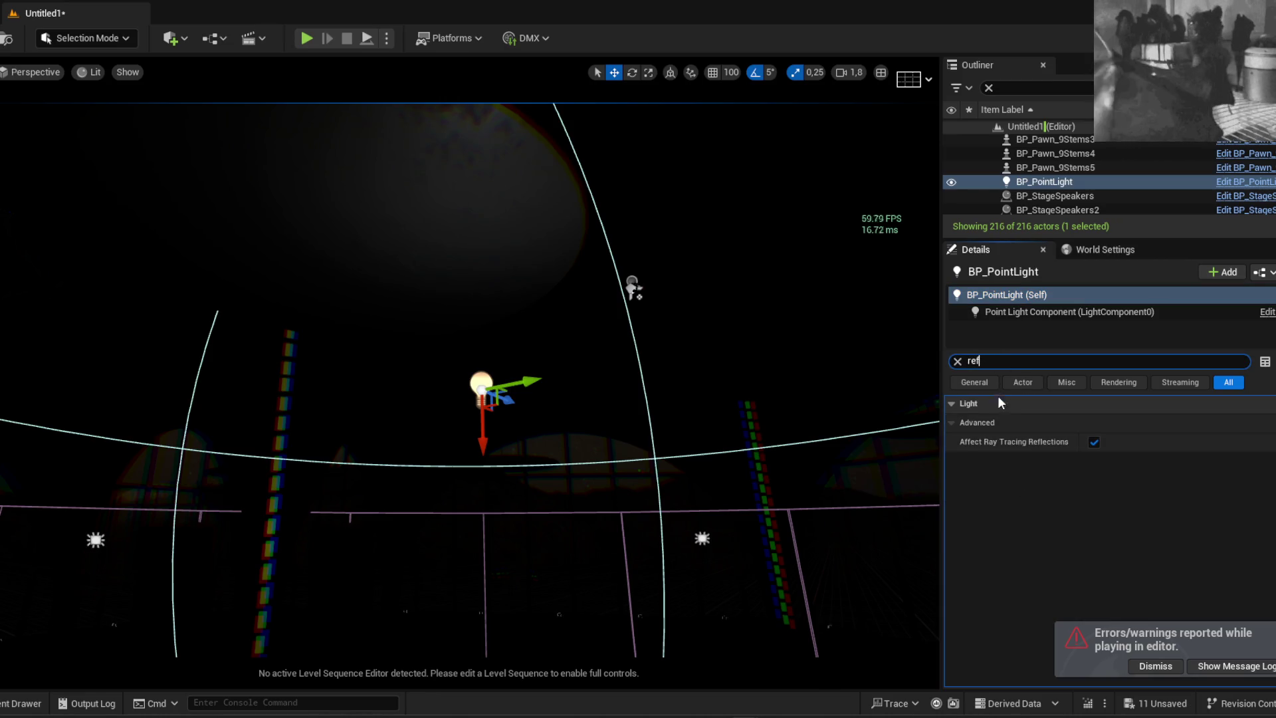
left_click(1254, 190)
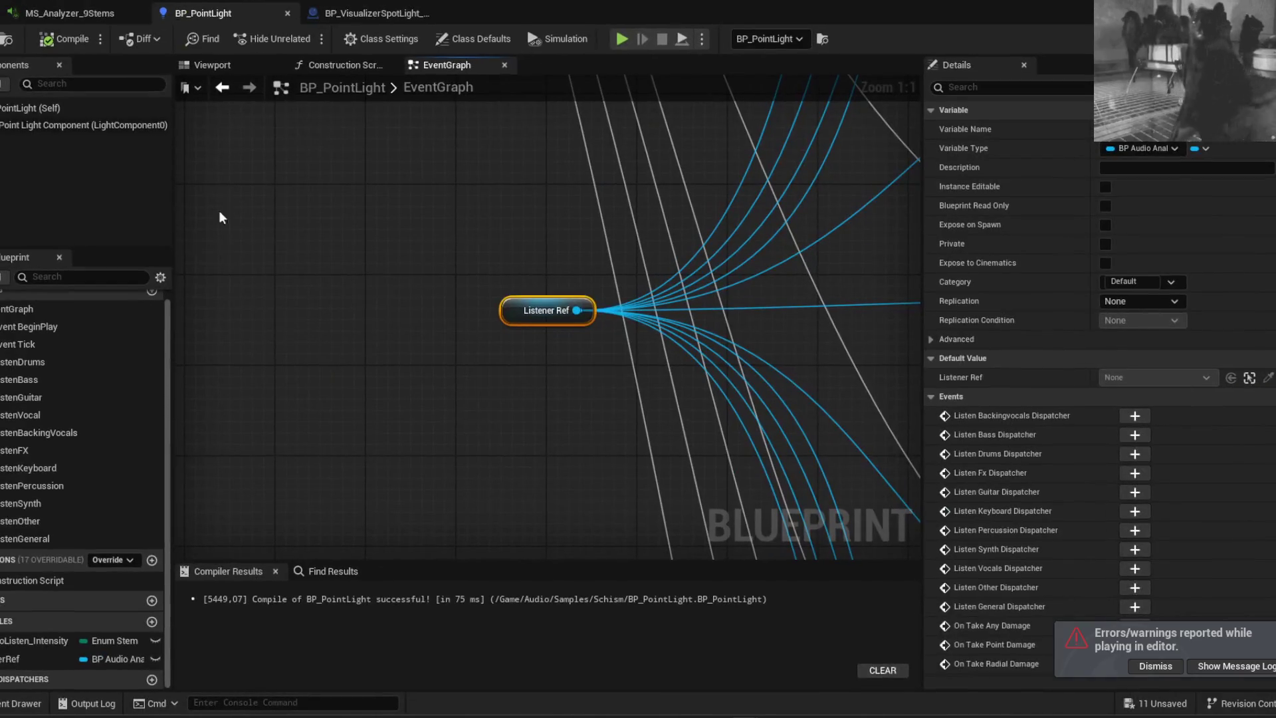
left_click(157, 658)
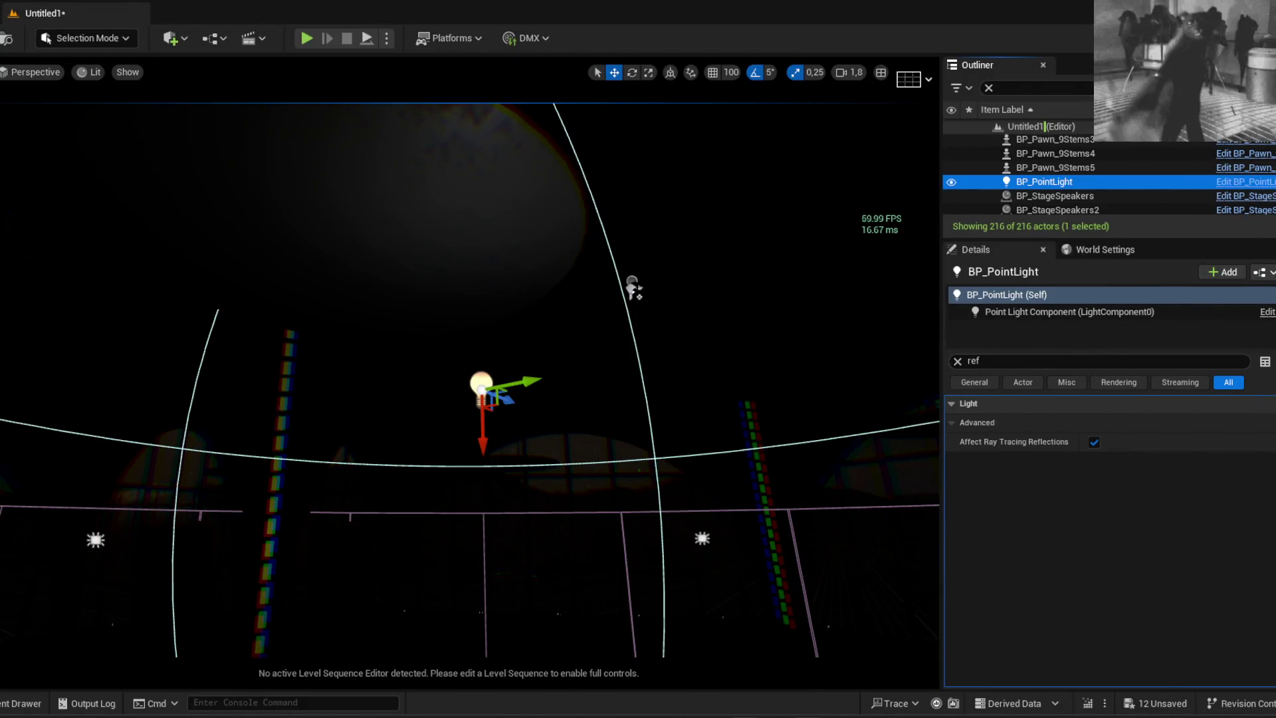
left_click(884, 685)
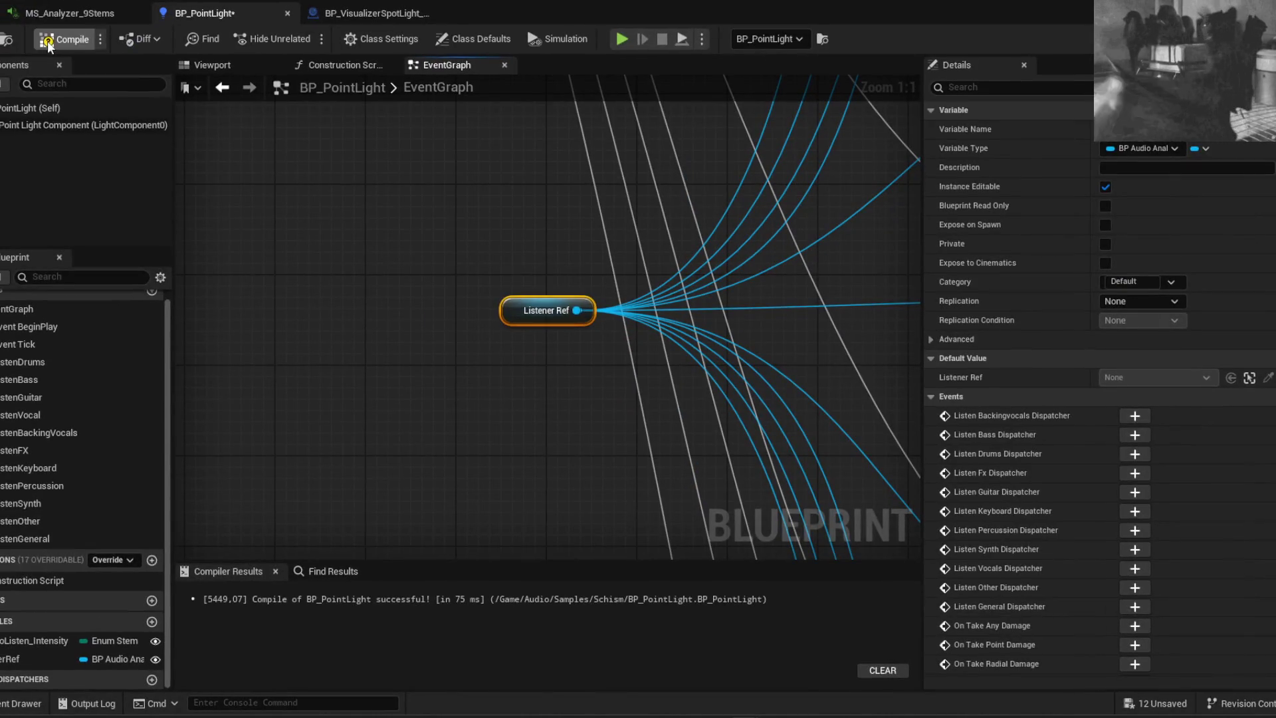
left_click(6, 39)
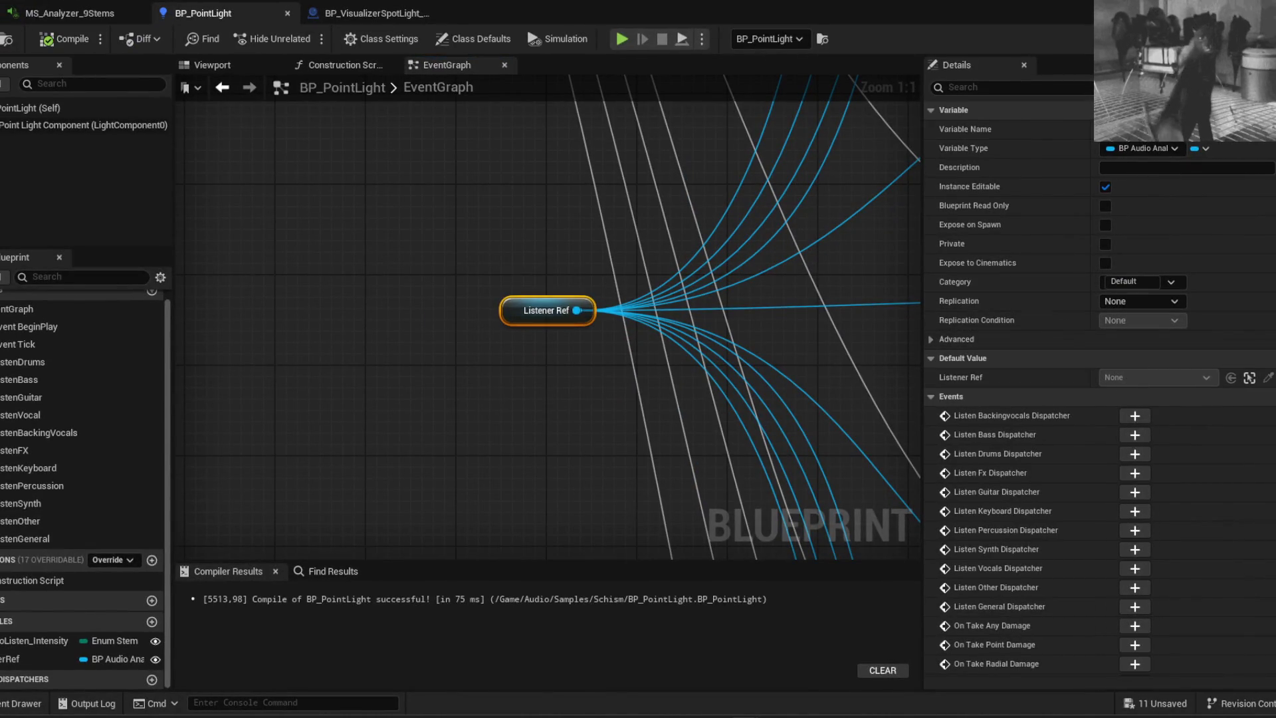
key("alt+Tab")
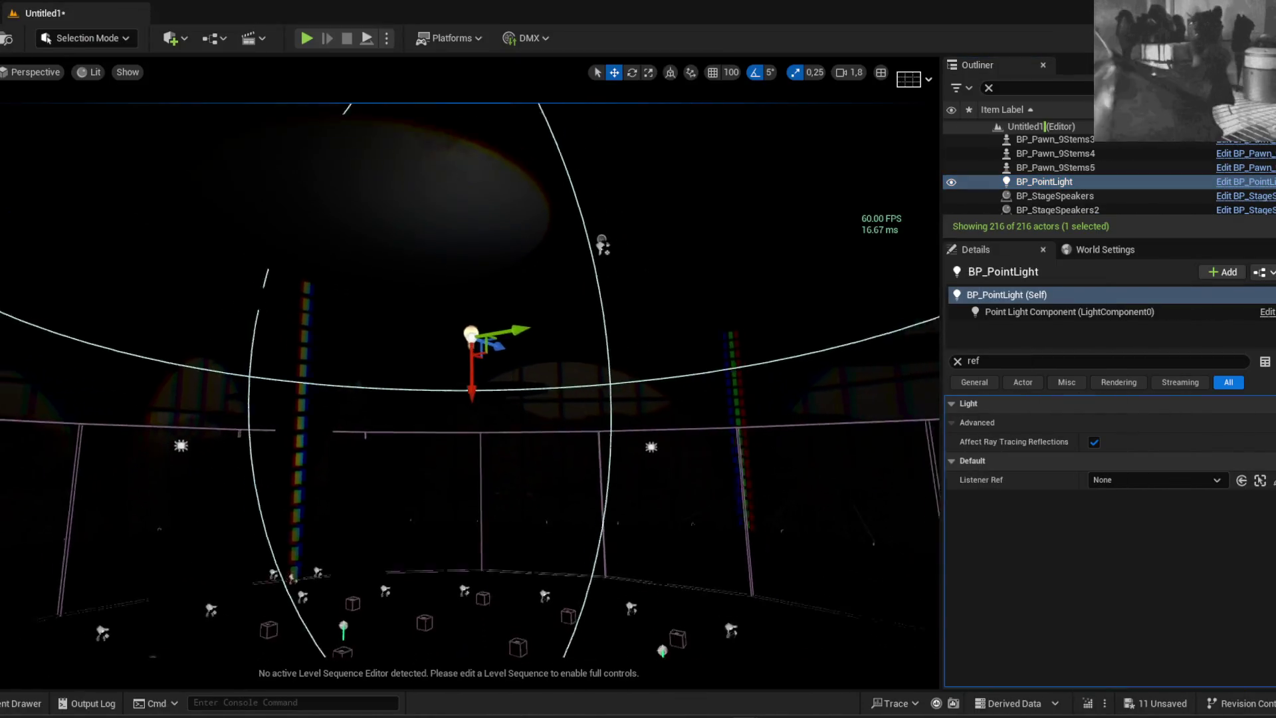
Clear the property filter and set the light's Intensity Units to Candelas
key("BackSpace")
key("BackSpace")
key("BackSpace")
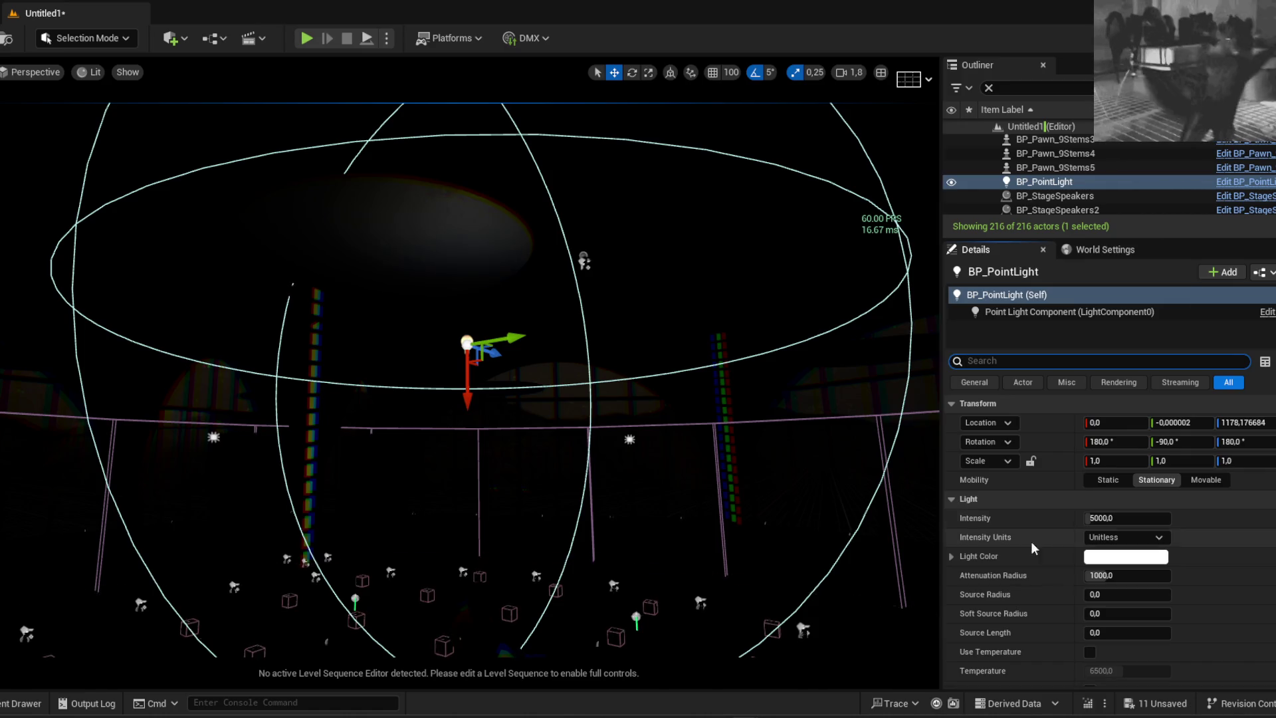
left_click(1126, 537)
left_click(1114, 582)
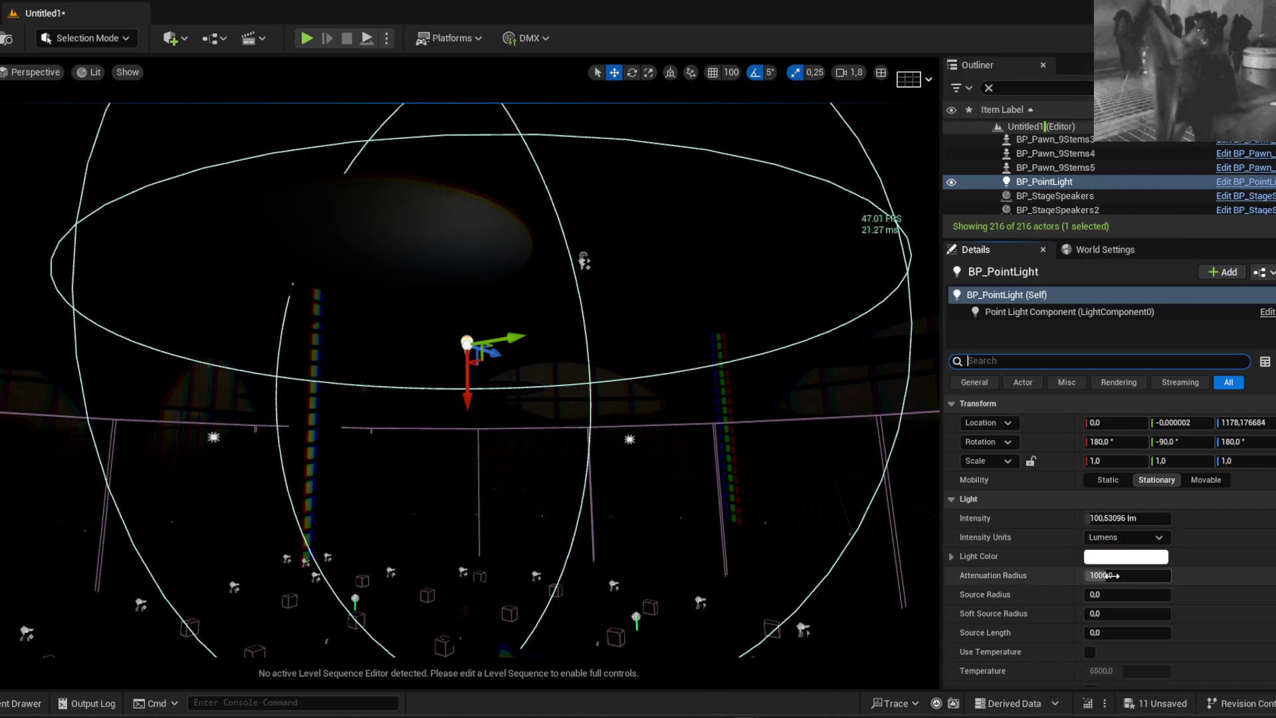
left_click(1106, 532)
left_click(1106, 578)
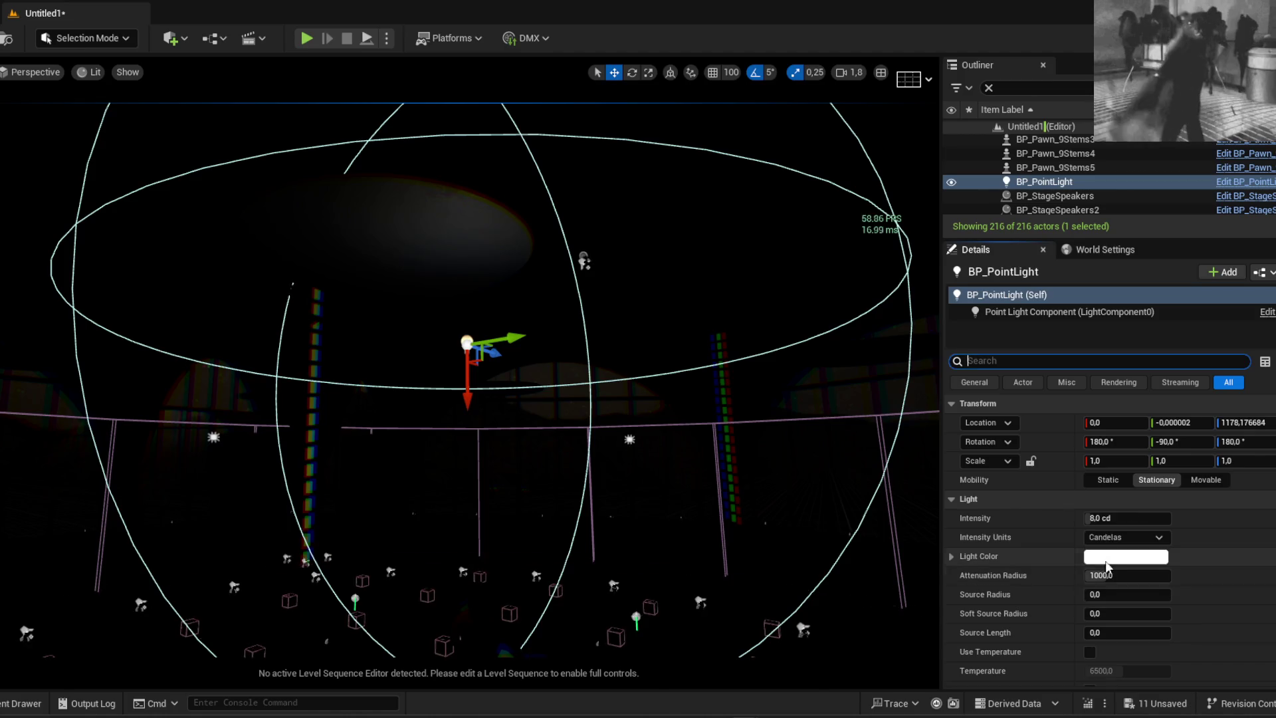
Set Stem to Listen Intensity to General and Listener Ref to BP_AudioAnalyzer_9Stems, then play
scroll(1057, 569, "down", 3)
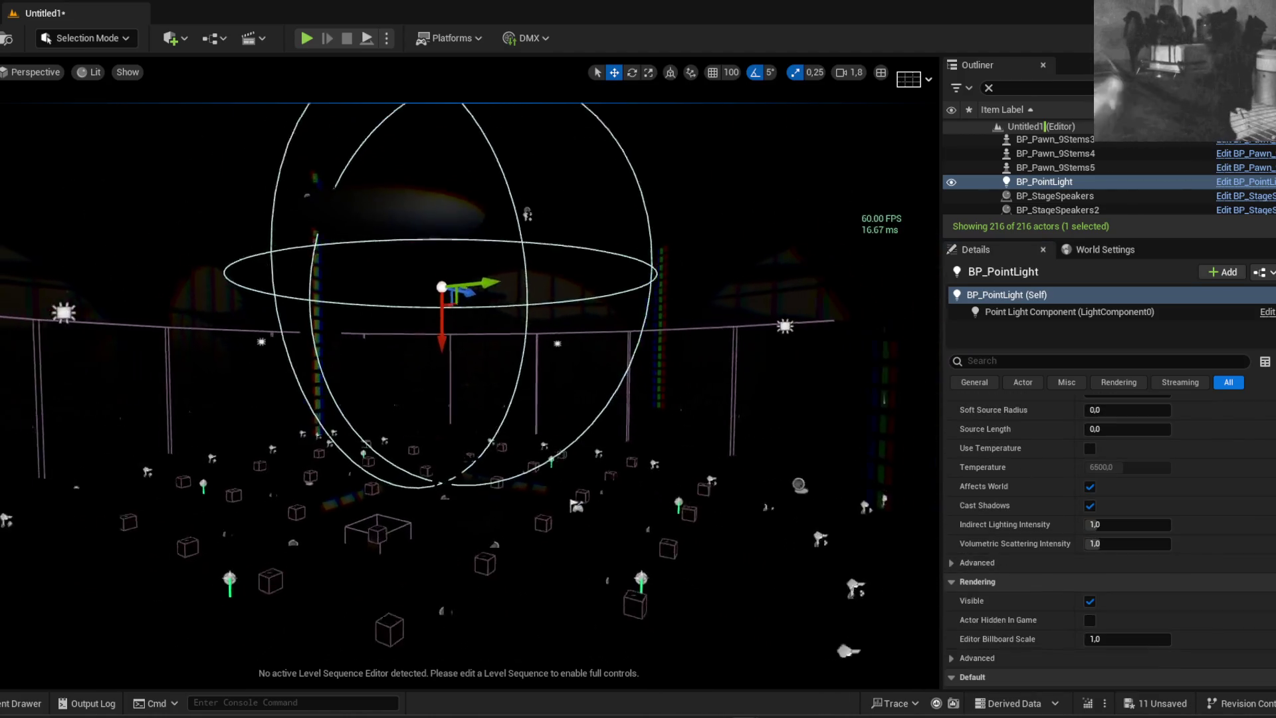
scroll(1046, 478, "down", 10)
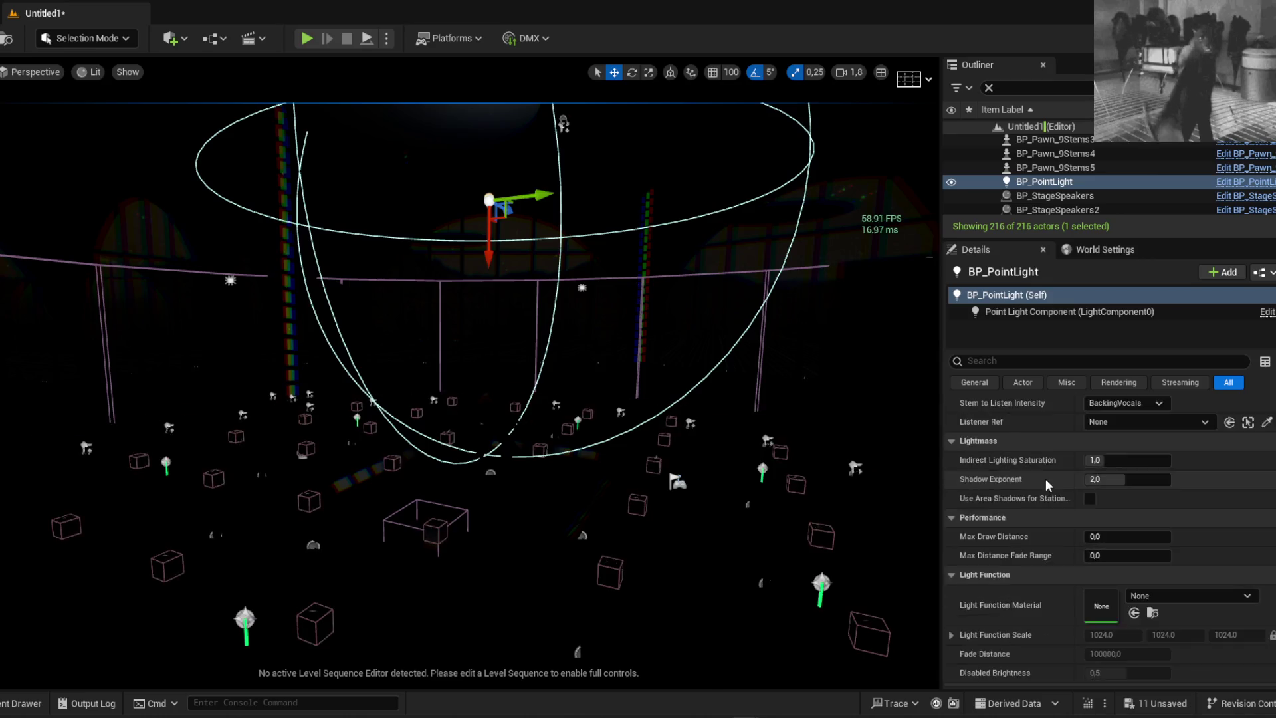
scroll(1046, 479, "up", 7)
left_click(1154, 518)
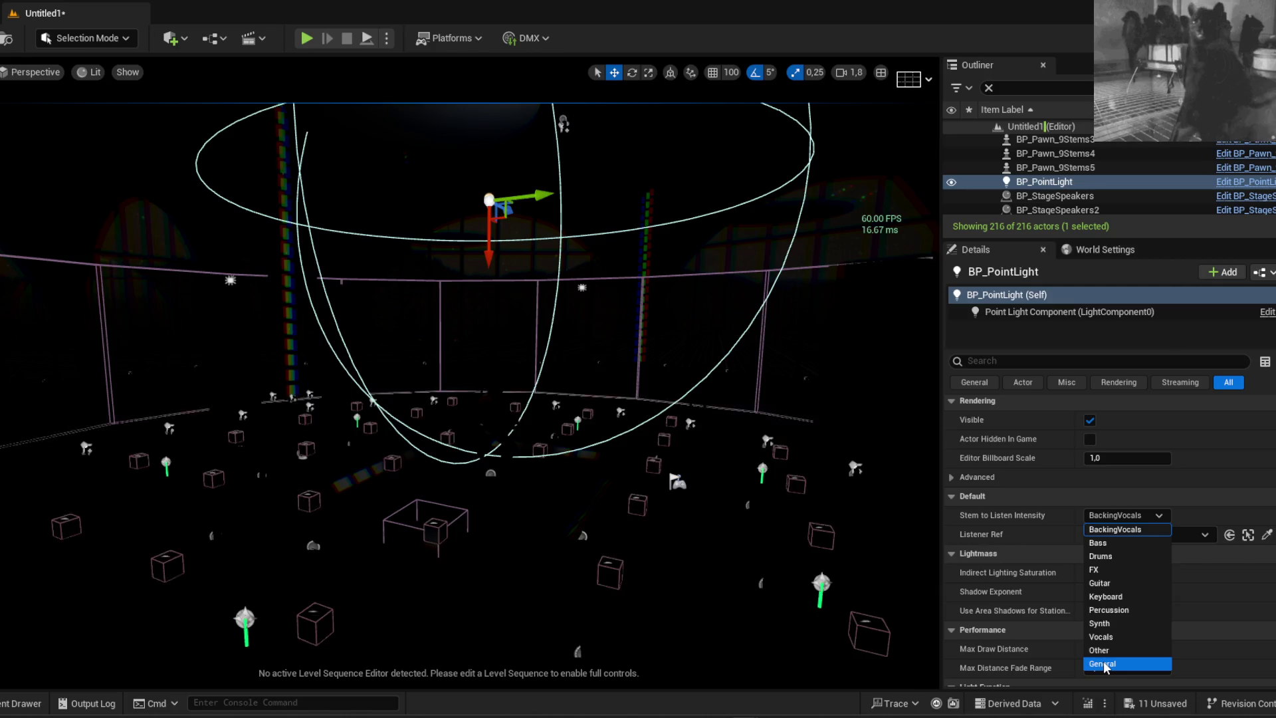
left_click(1105, 665)
left_click(1152, 536)
left_click(1159, 371)
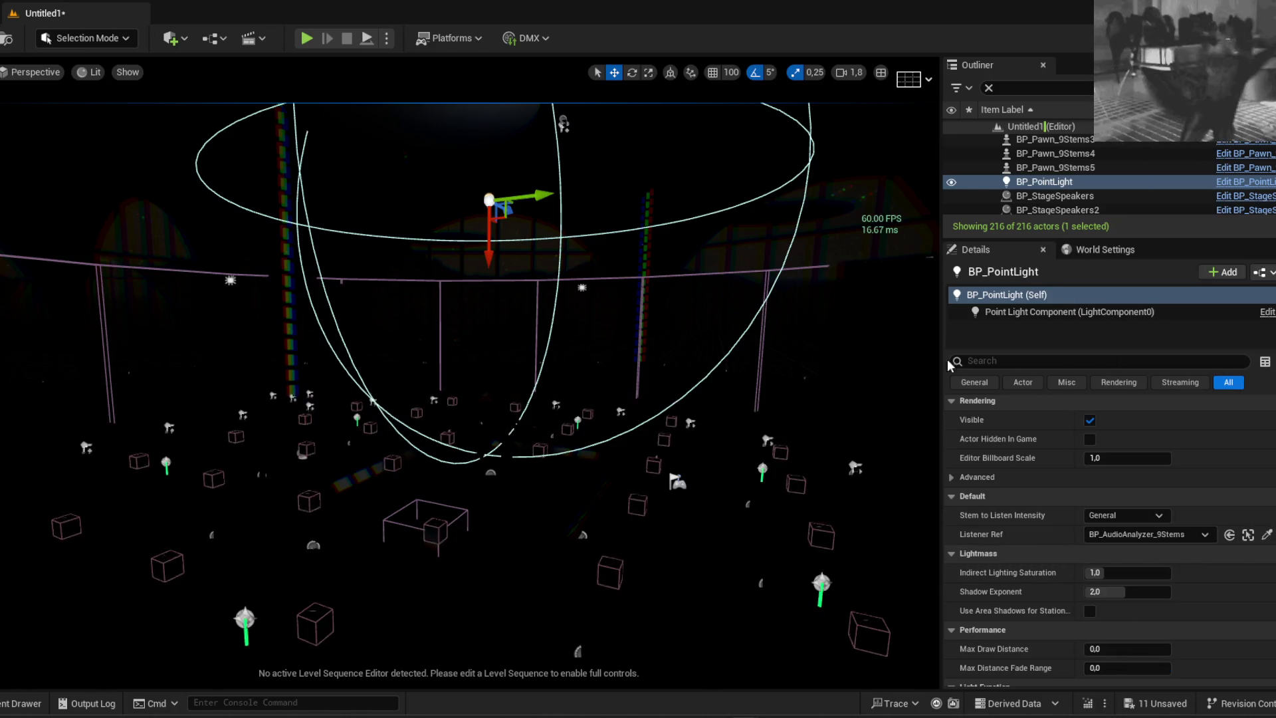
left_click(307, 38)
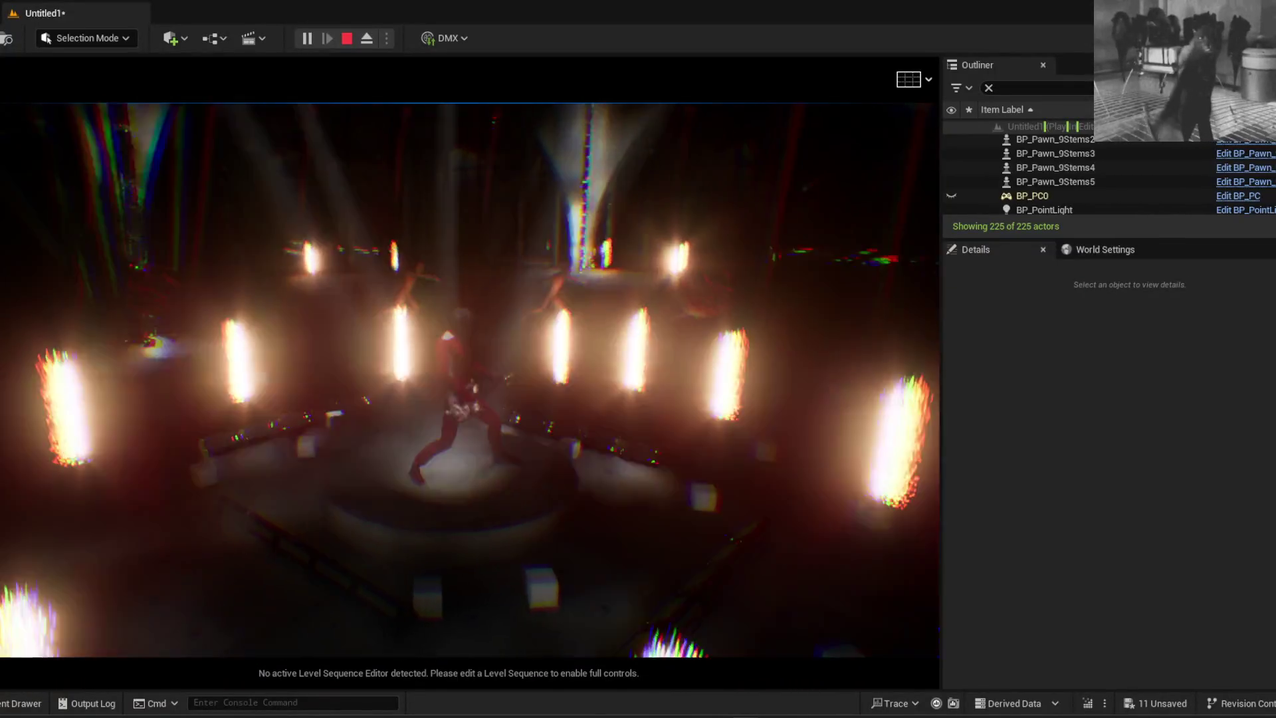
Stop the play test after watching the stage lights pulse to the music
key("Escape")
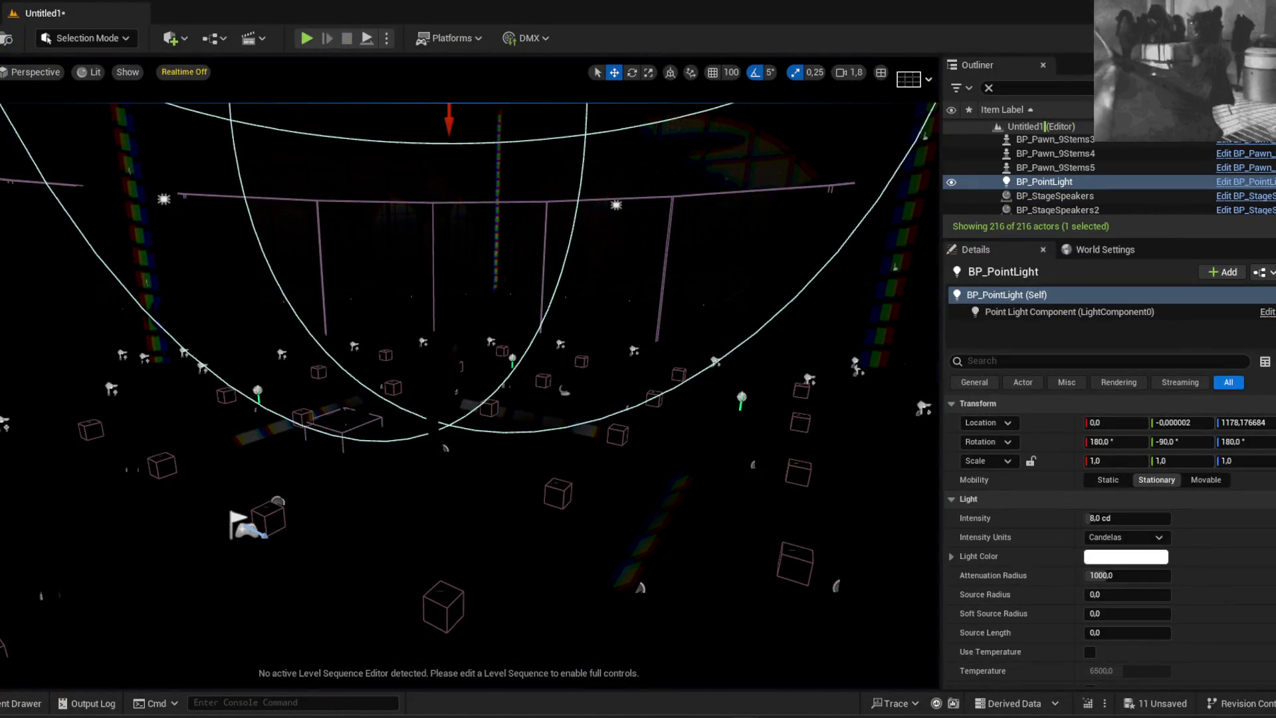